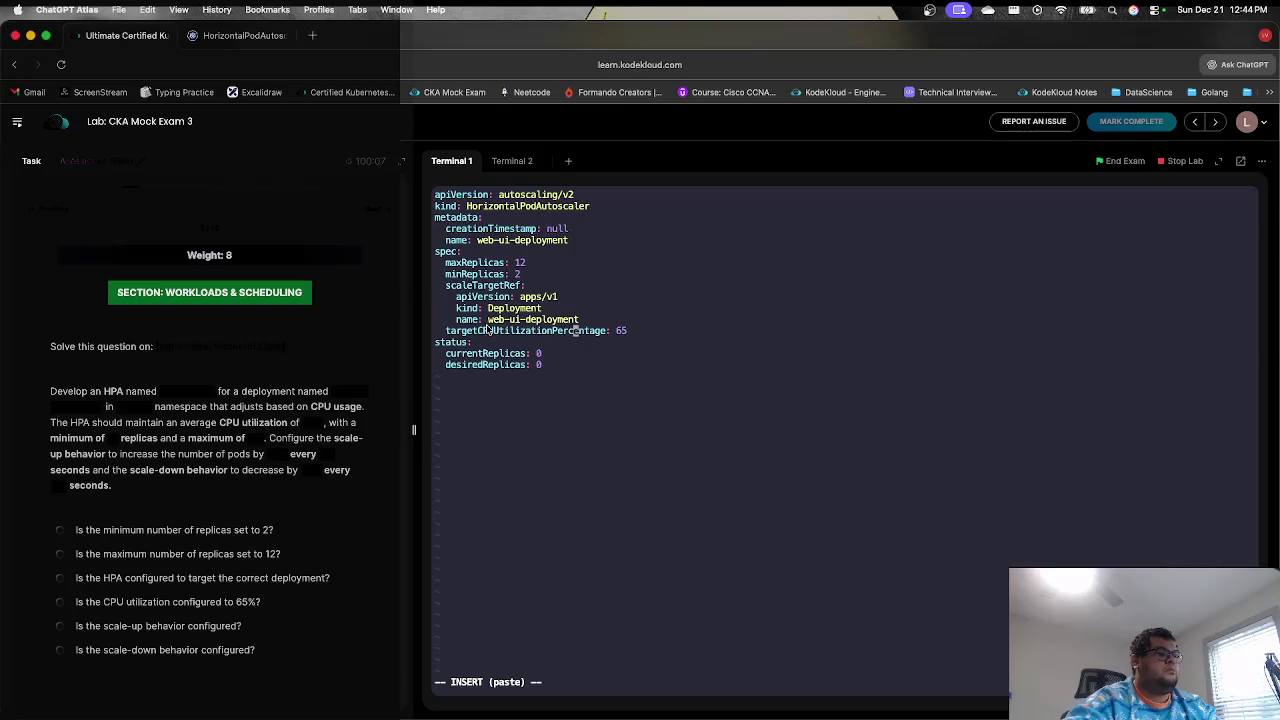
- In vim, replace the targetCPUUtilizationPercentage line with an empty 'metrics:' section above status
type("e")
key("BackSpace")
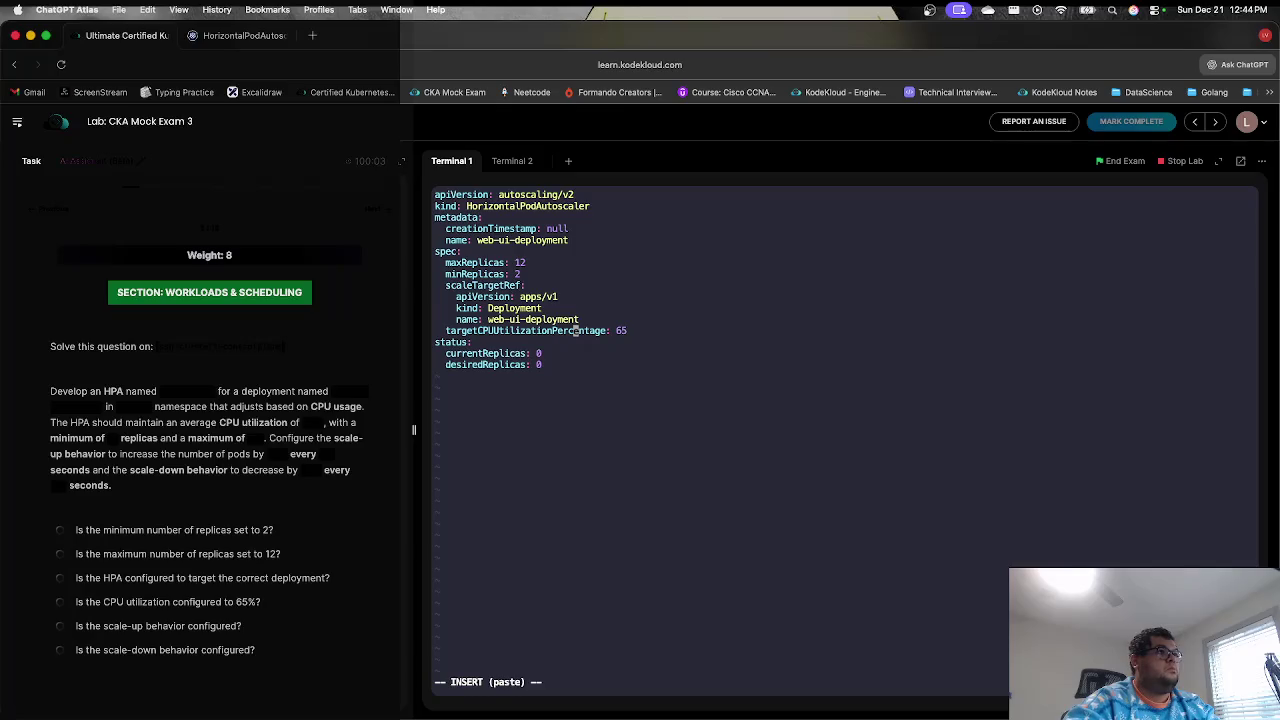
key("Escape")
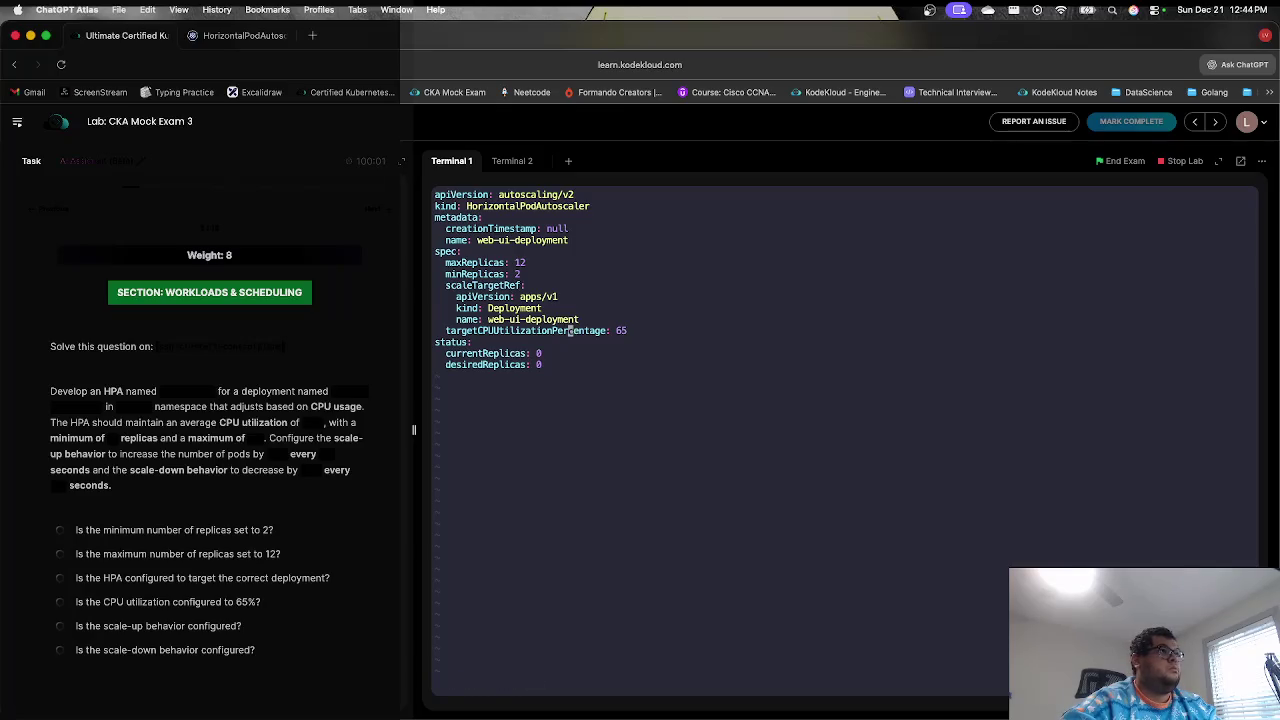
key("d")
key("d")
key("i")
key("Return")
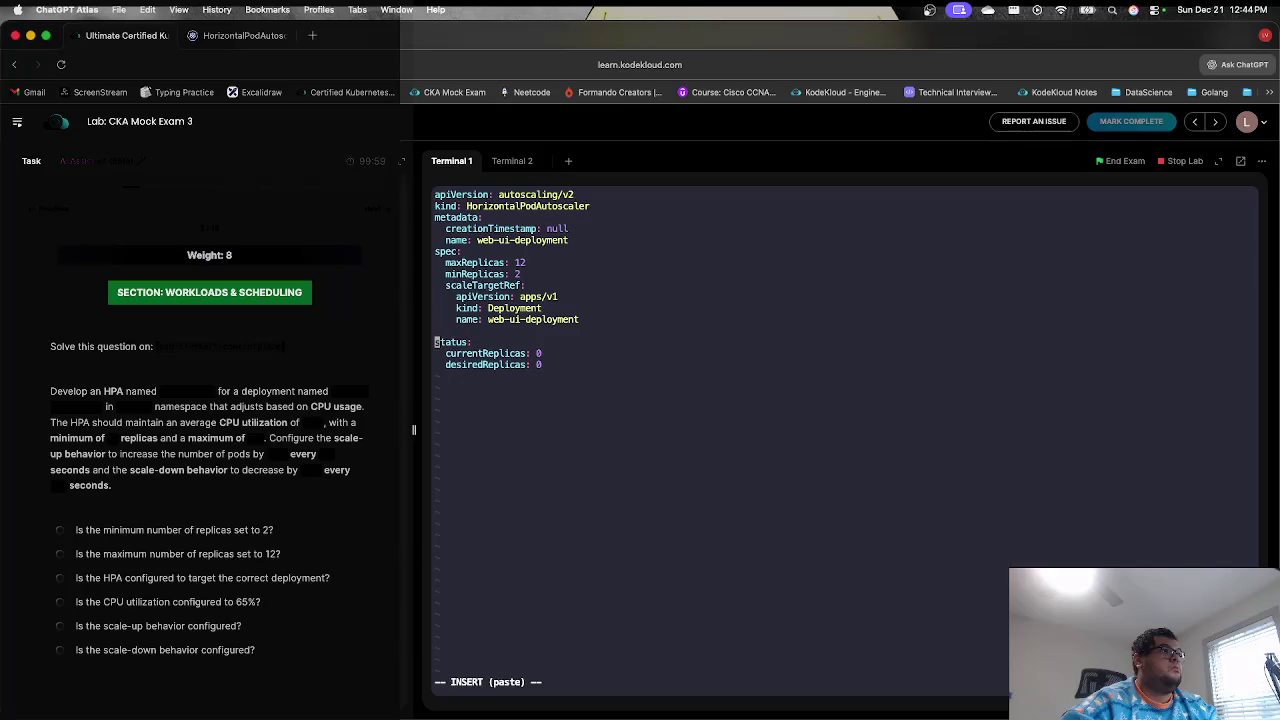
key("Up")
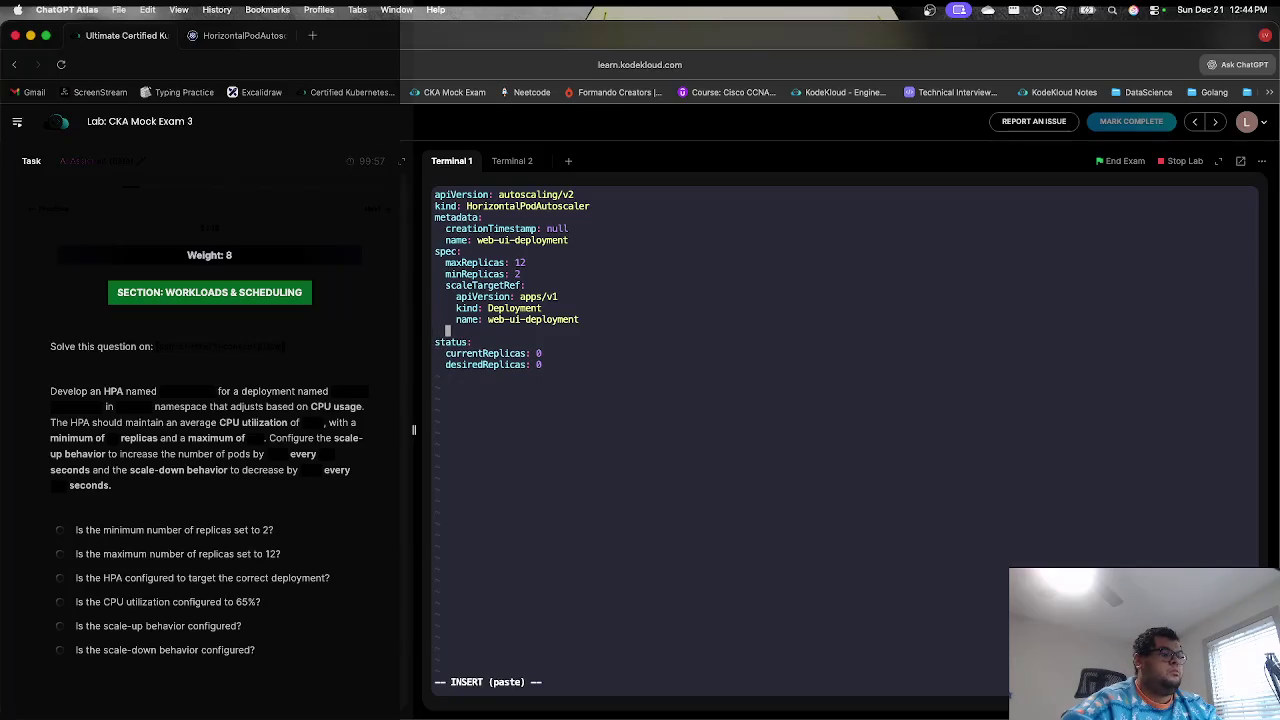
type("metrics:")
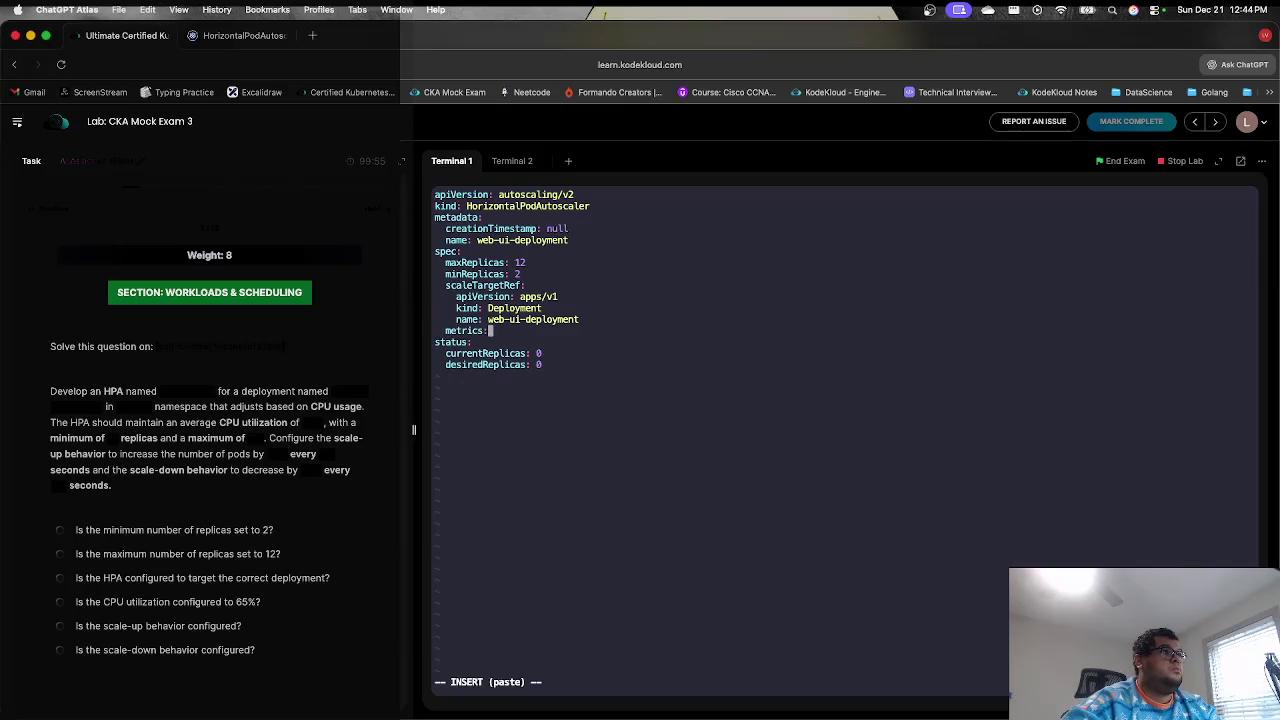
key("Return")
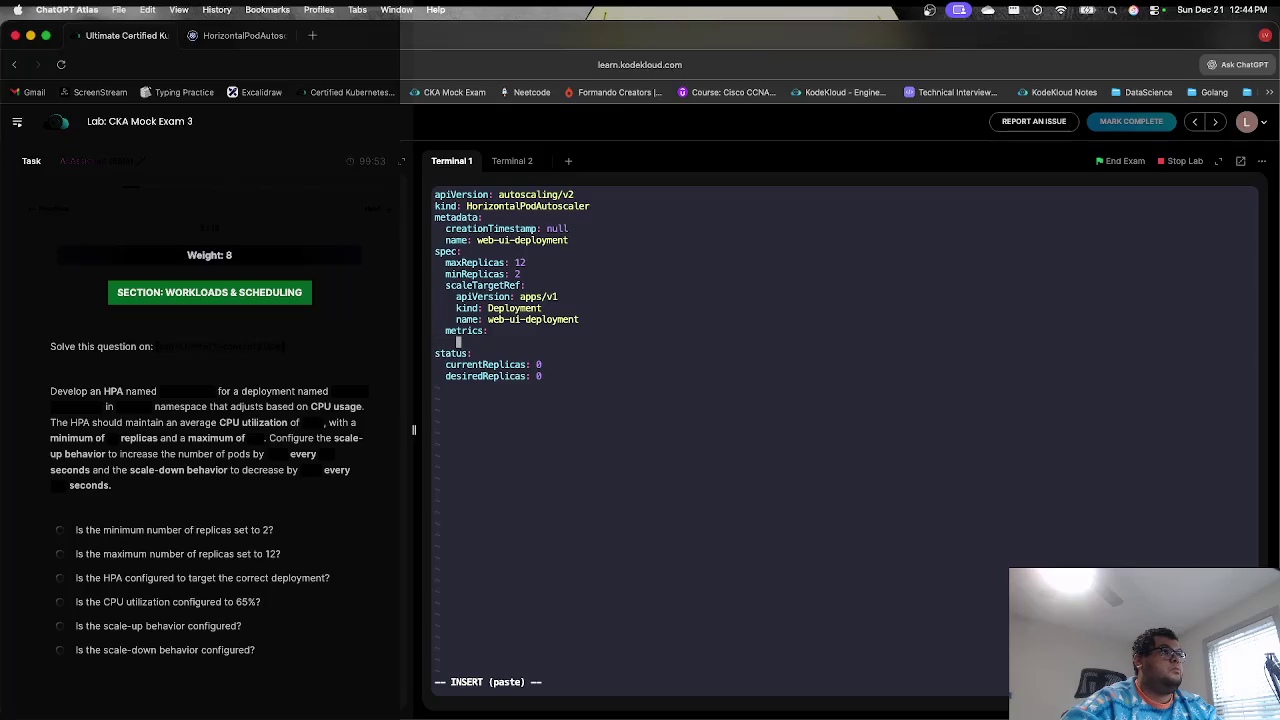
- Find 'metrics' in the walkthrough's v2 YAML and copy the CPU Resource block with averageUtilization 50
left_click(243, 35)
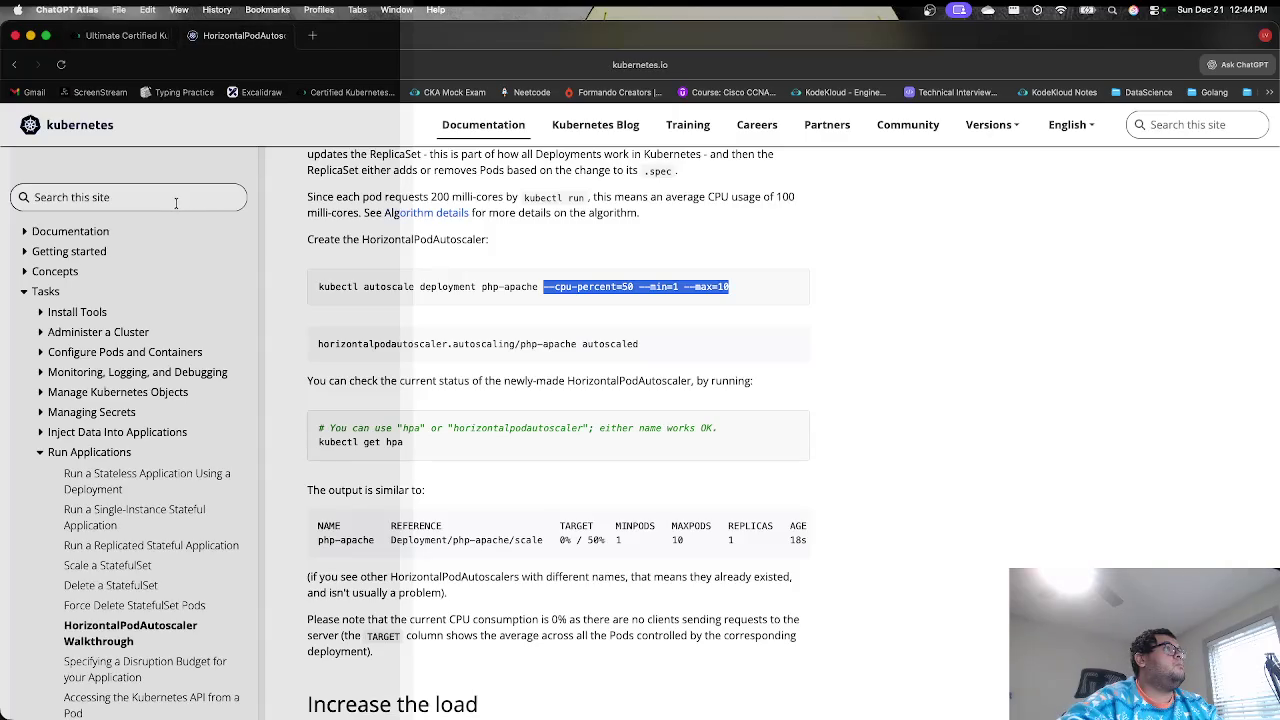
left_click(434, 319)
key("super+f")
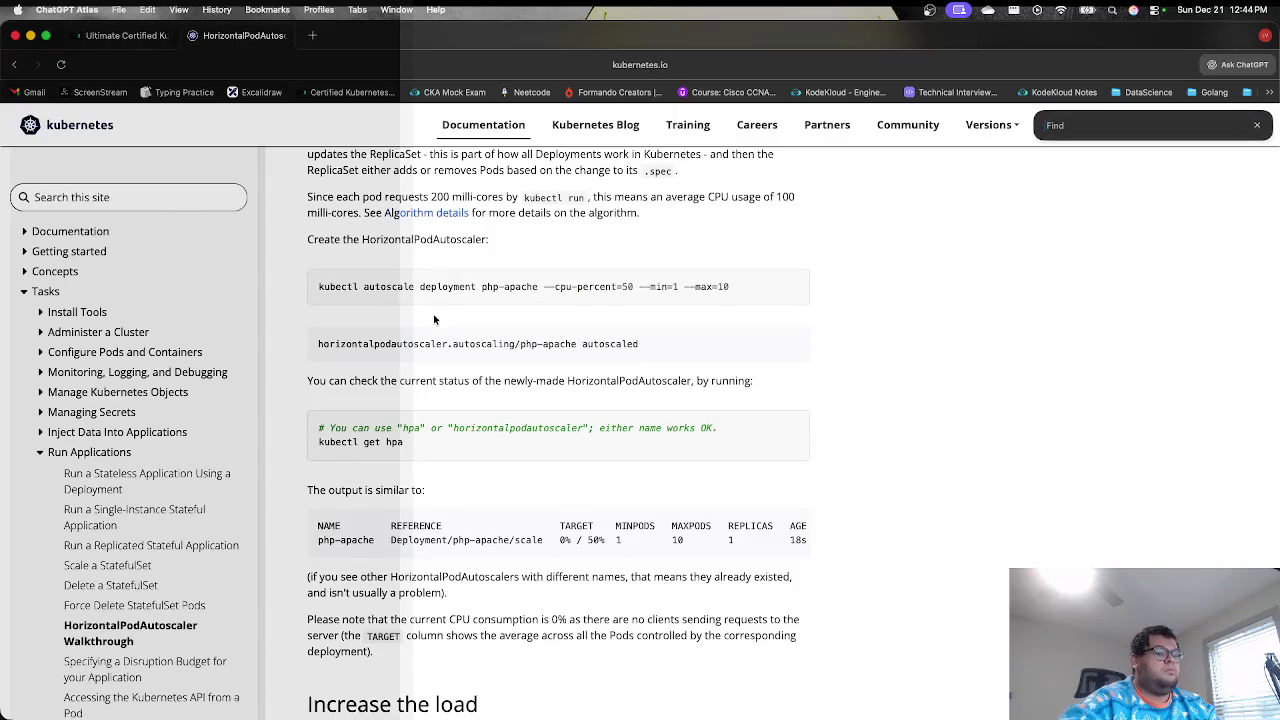
type("metrics")
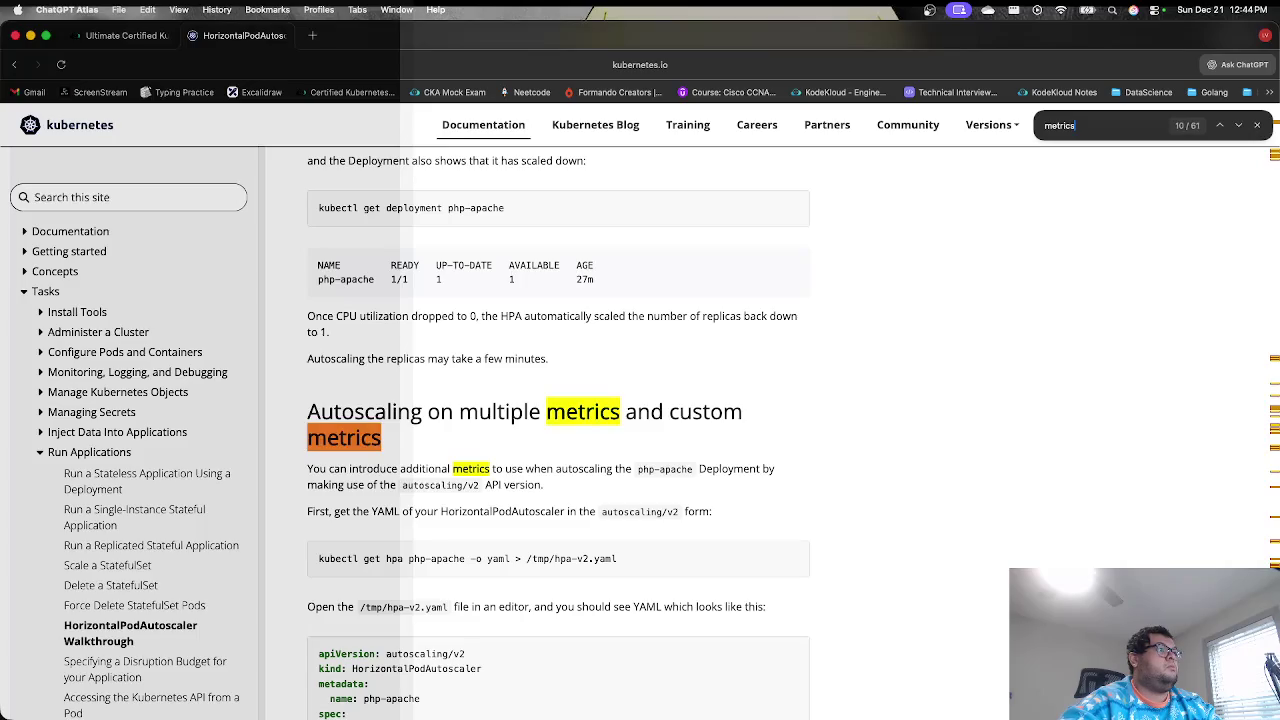
key("Return")
key("Return")
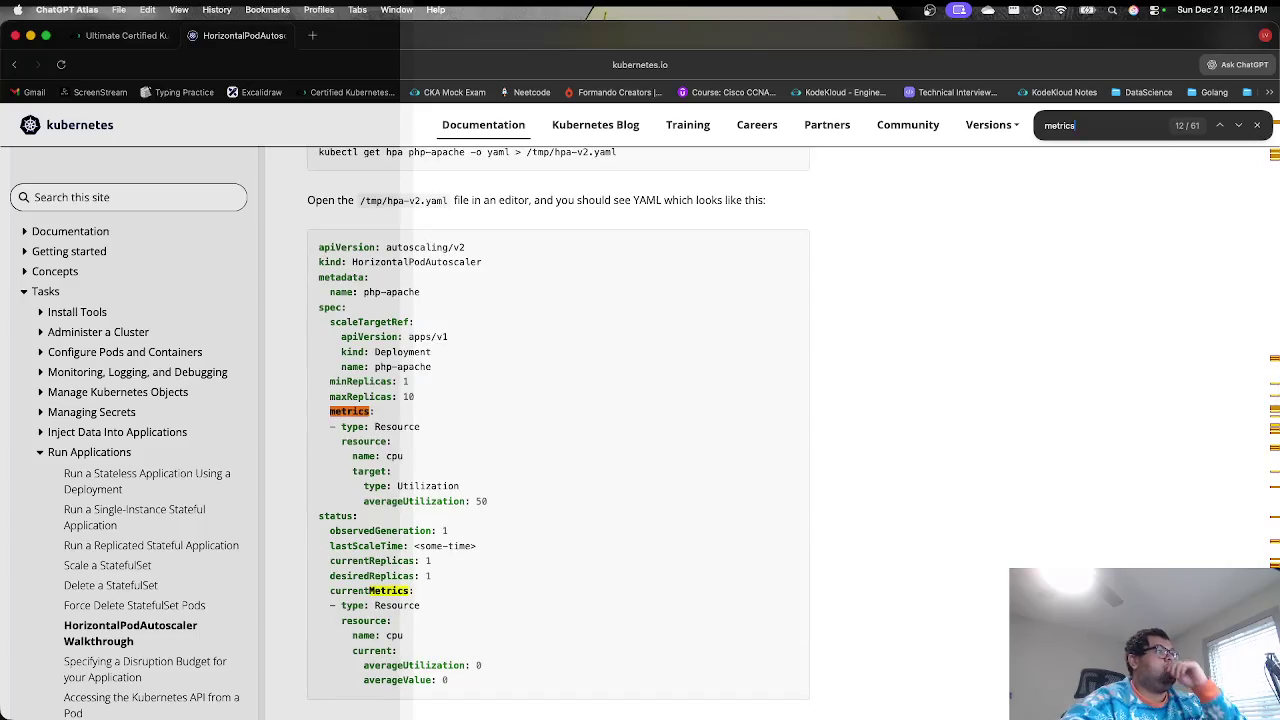
mouse_move(488, 502)
left_mouse_down()
mouse_move(390, 470)
mouse_move(331, 428)
left_mouse_up()
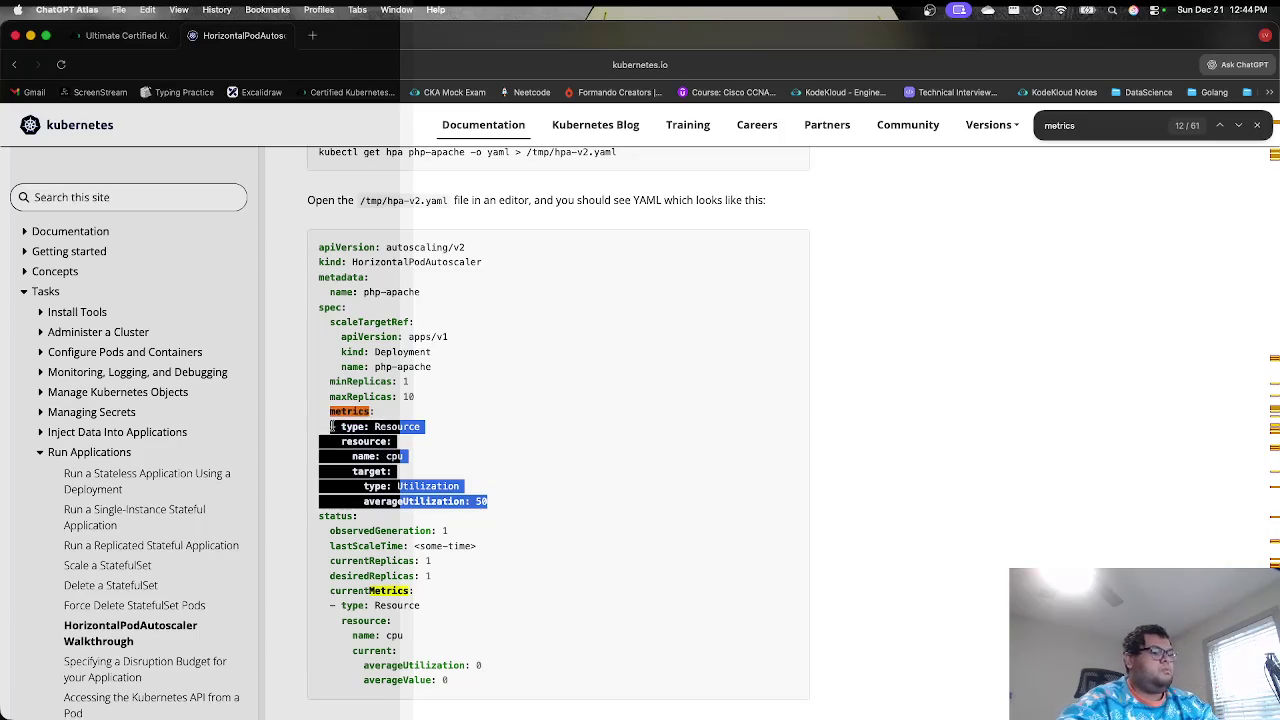
key("super+c")
left_click(127, 35)
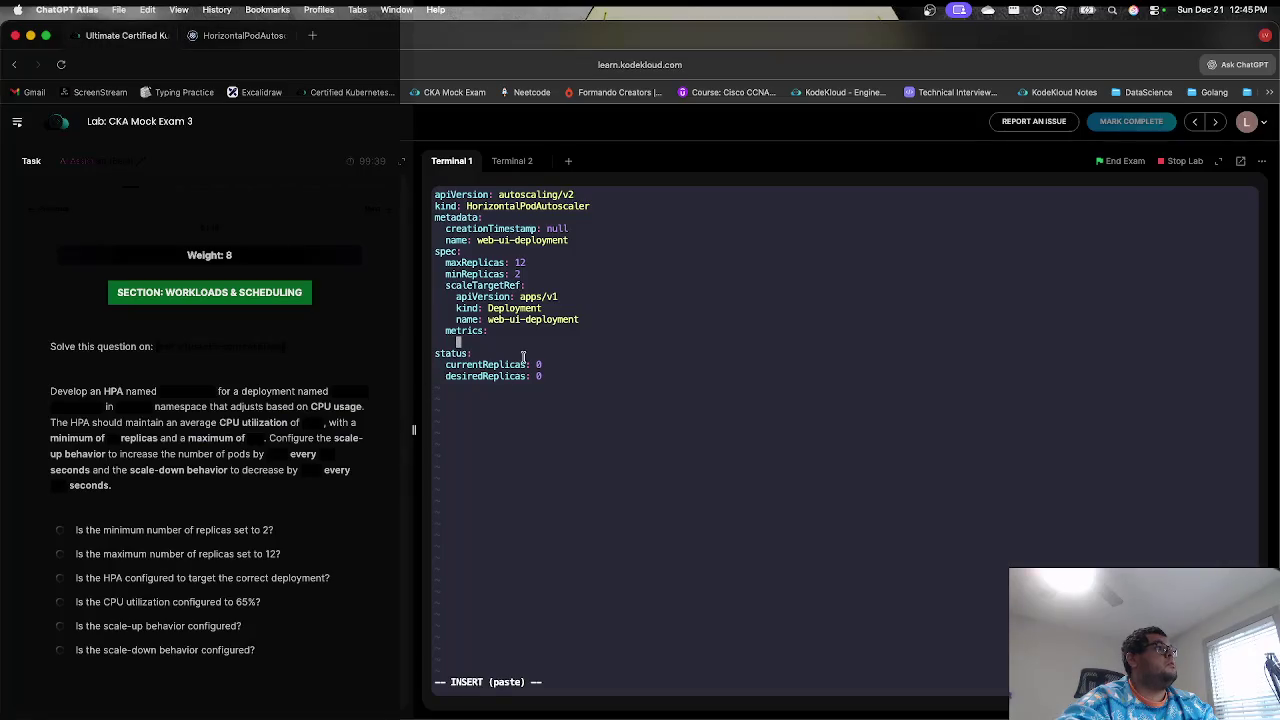
- Paste the CPU Resource metric under metrics: and change averageUtilization from 50 to 65
key("super+v")
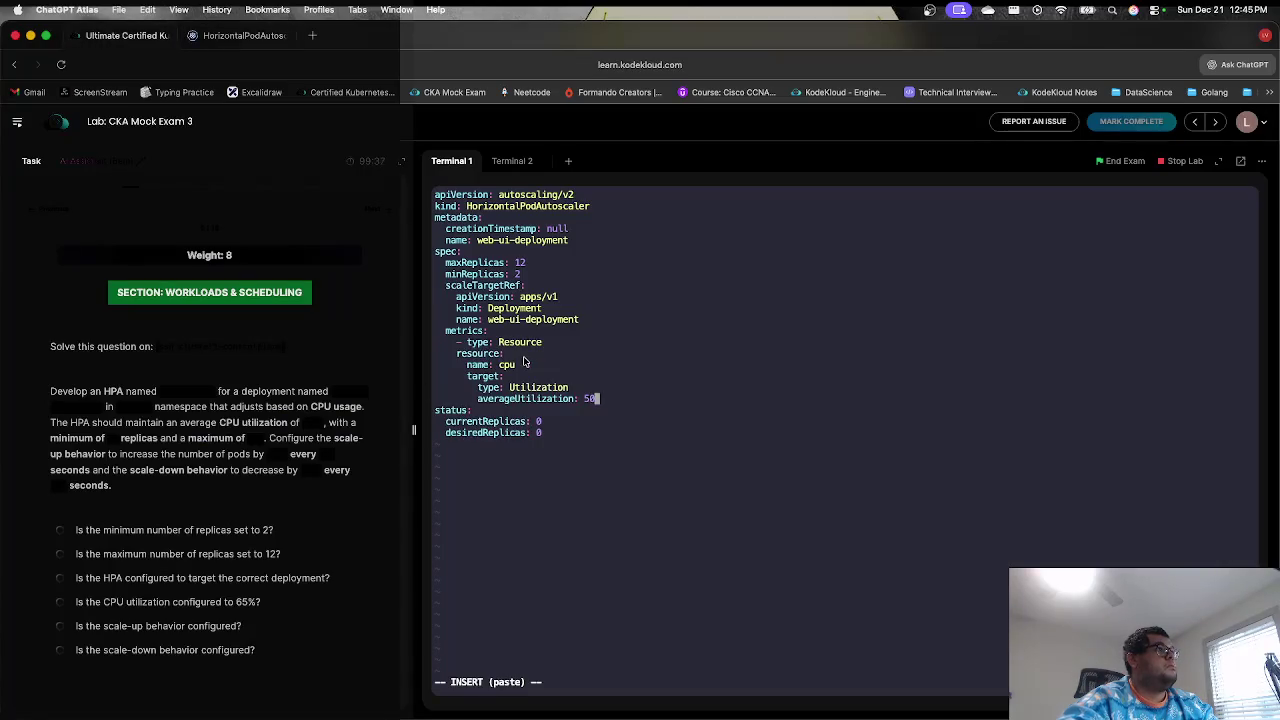
key("BackSpace")
key("BackSpace")
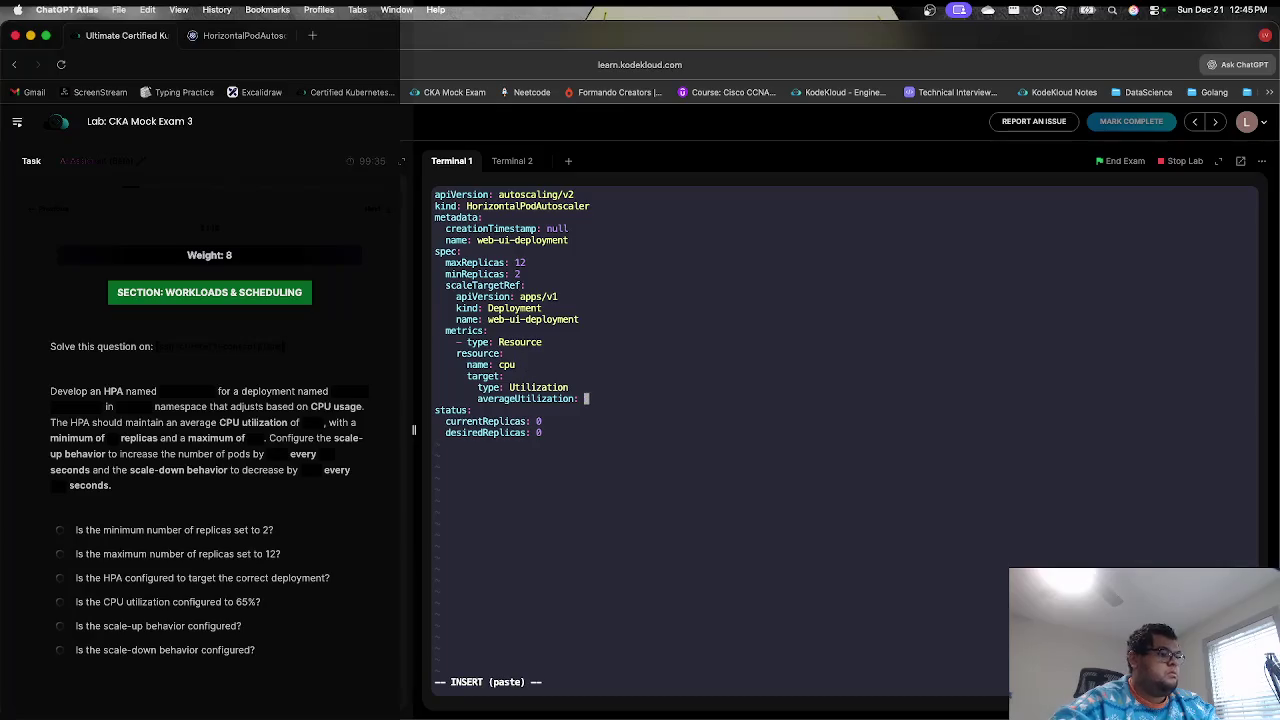
type("65")
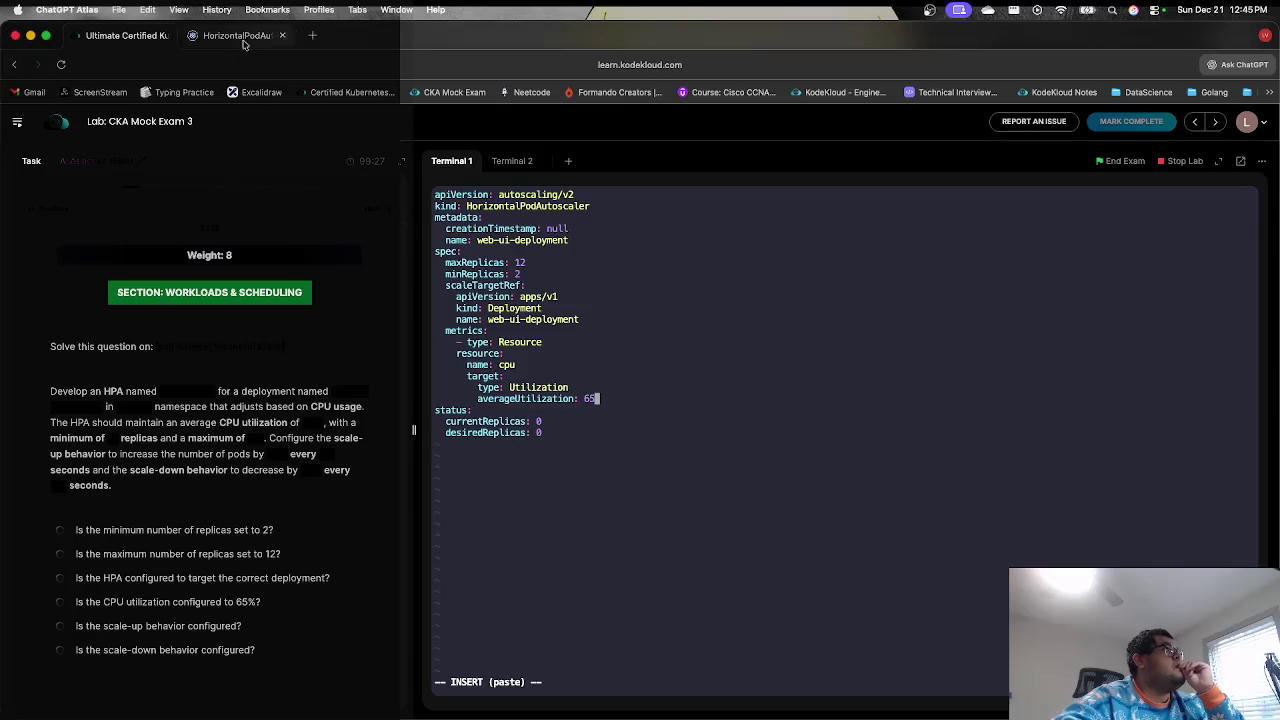
left_click(272, 35)
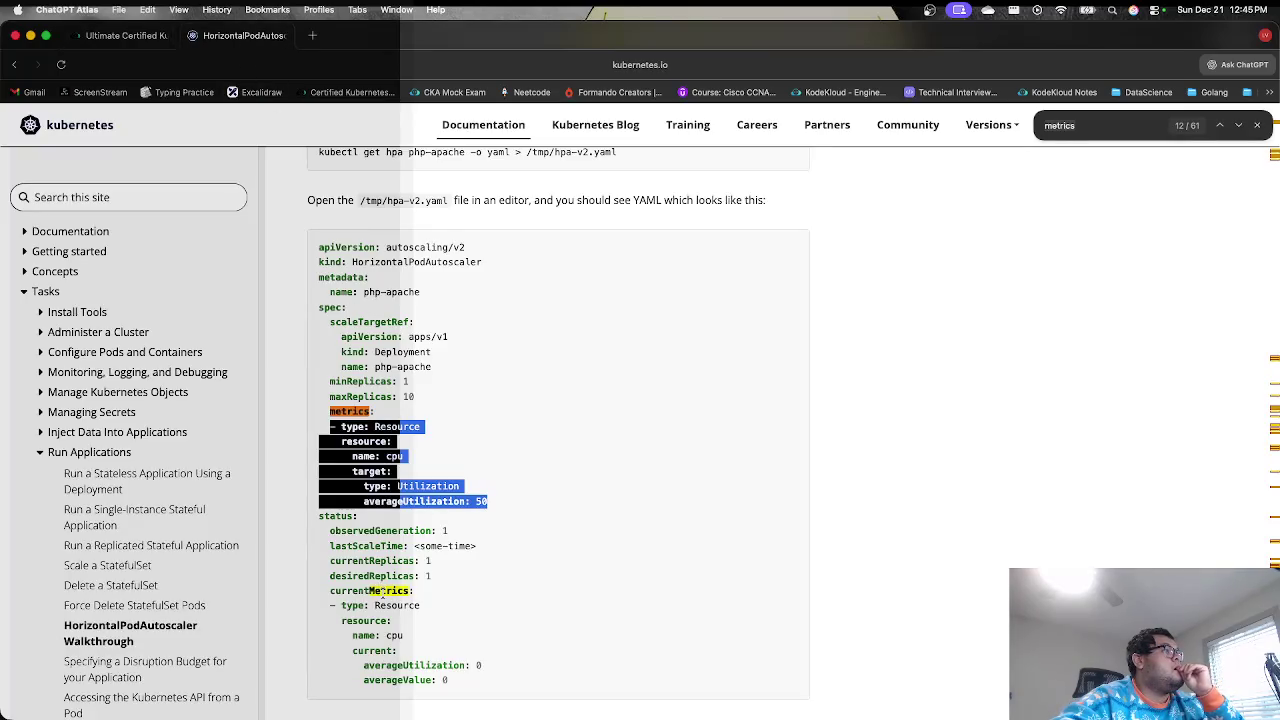
scroll(393, 505, "down", 3)
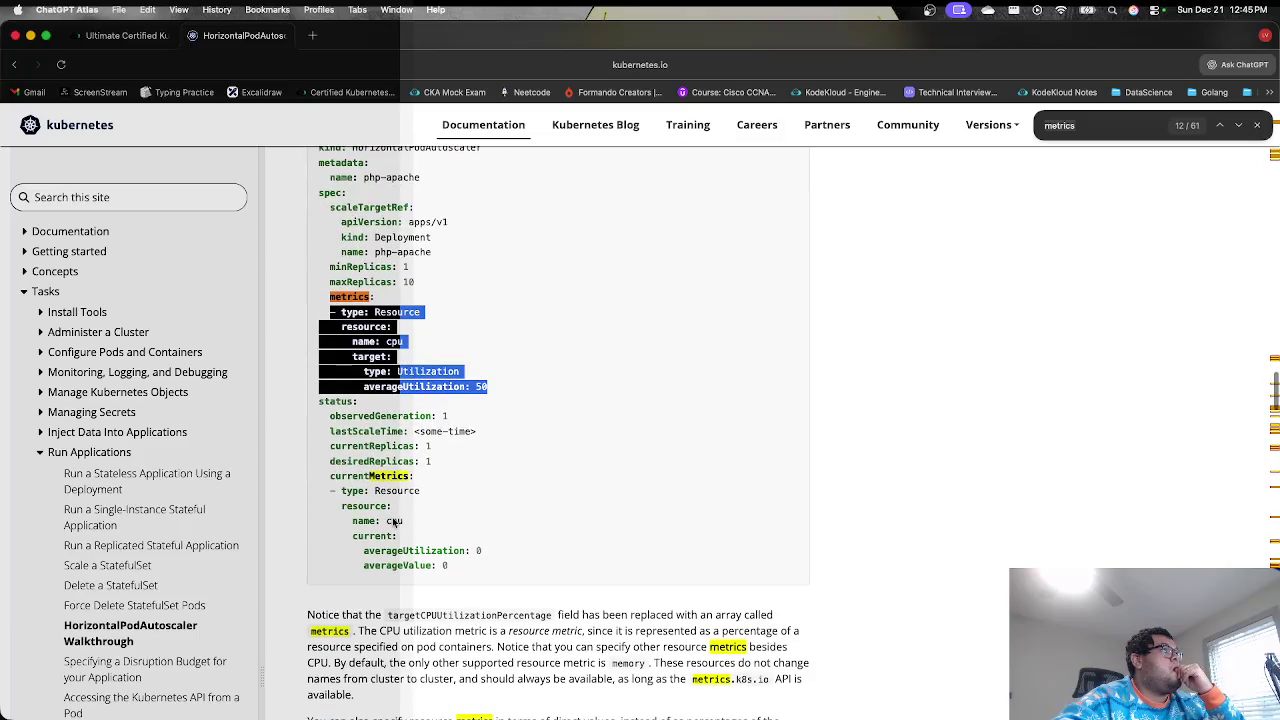
scroll(393, 521, "down", 5)
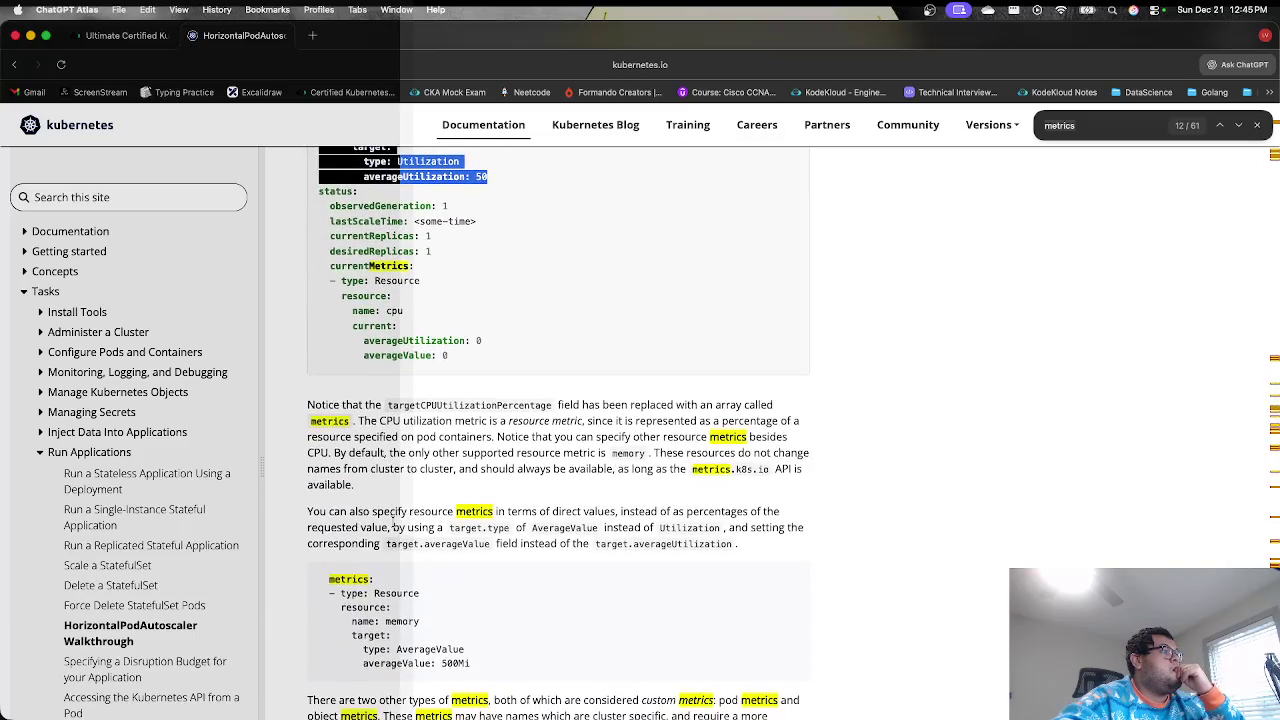
scroll(393, 523, "down", 6)
scroll(393, 530, "down", 9)
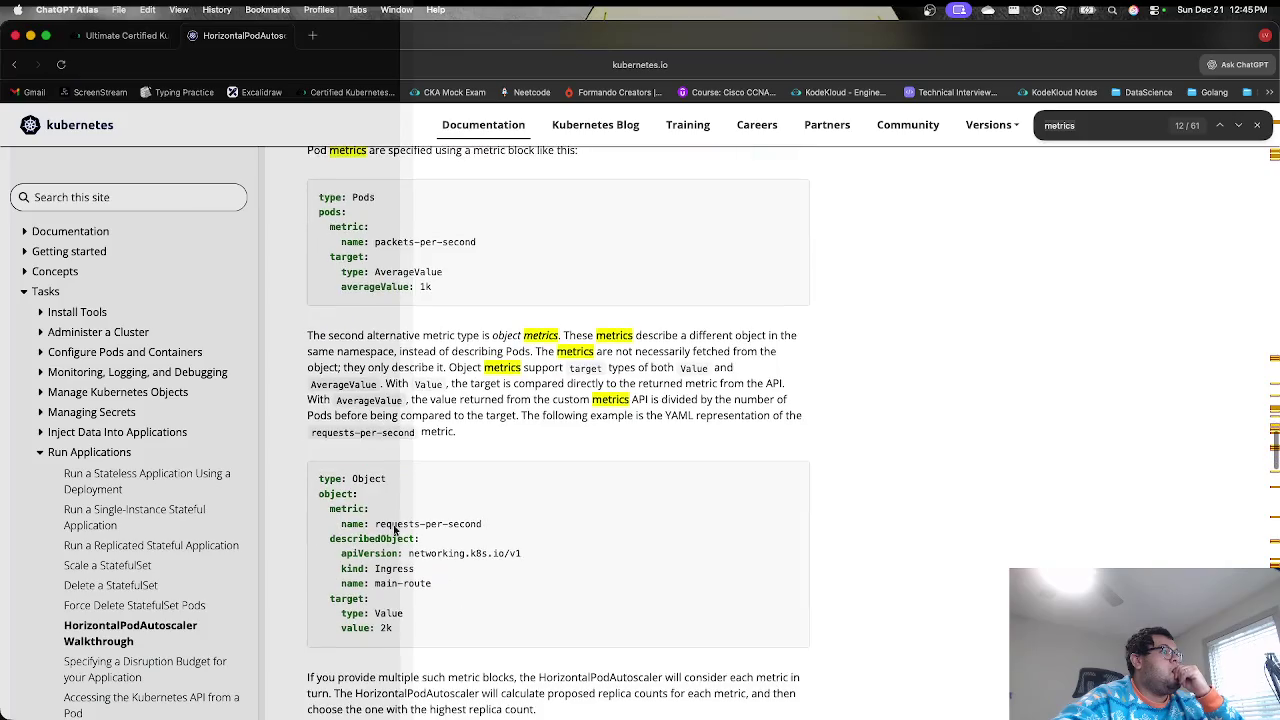
scroll(393, 530, "down", 8)
scroll(394, 530, "down", 5)
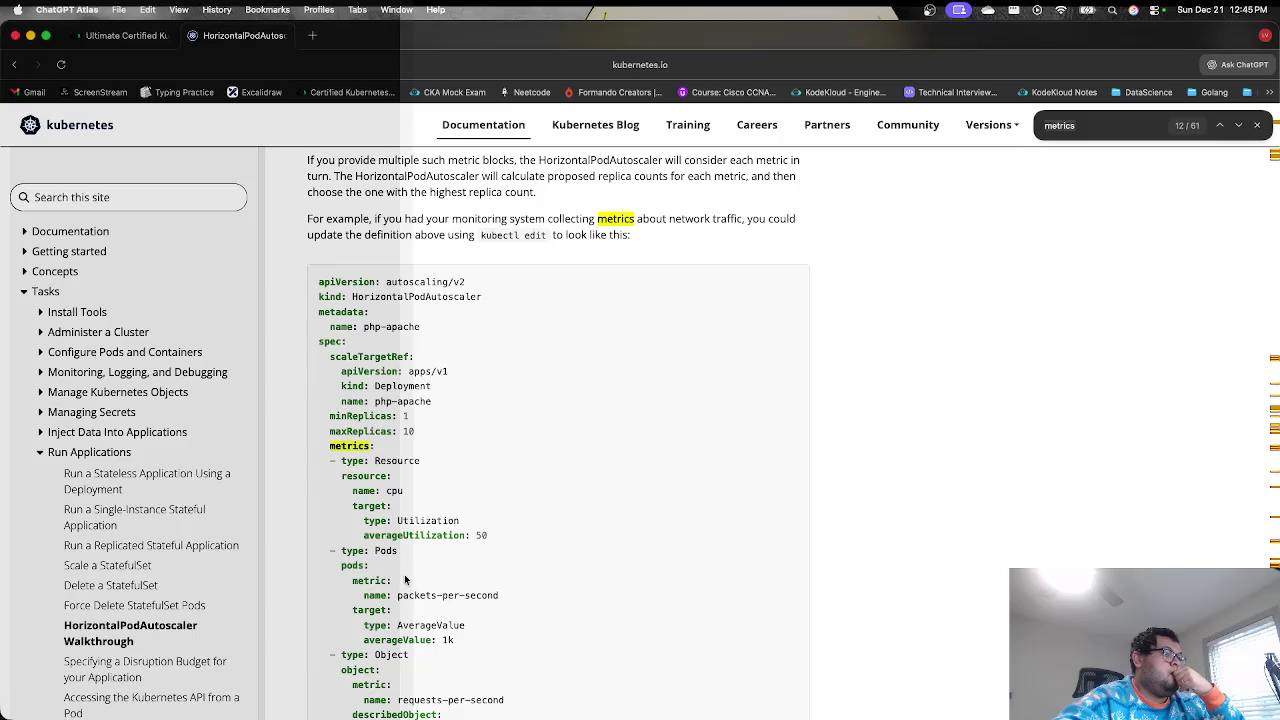
- Run 'kubectl explain hpa.spec.scaleTargetRef' to list its apiVersion, kind and name fields
left_click(128, 40)
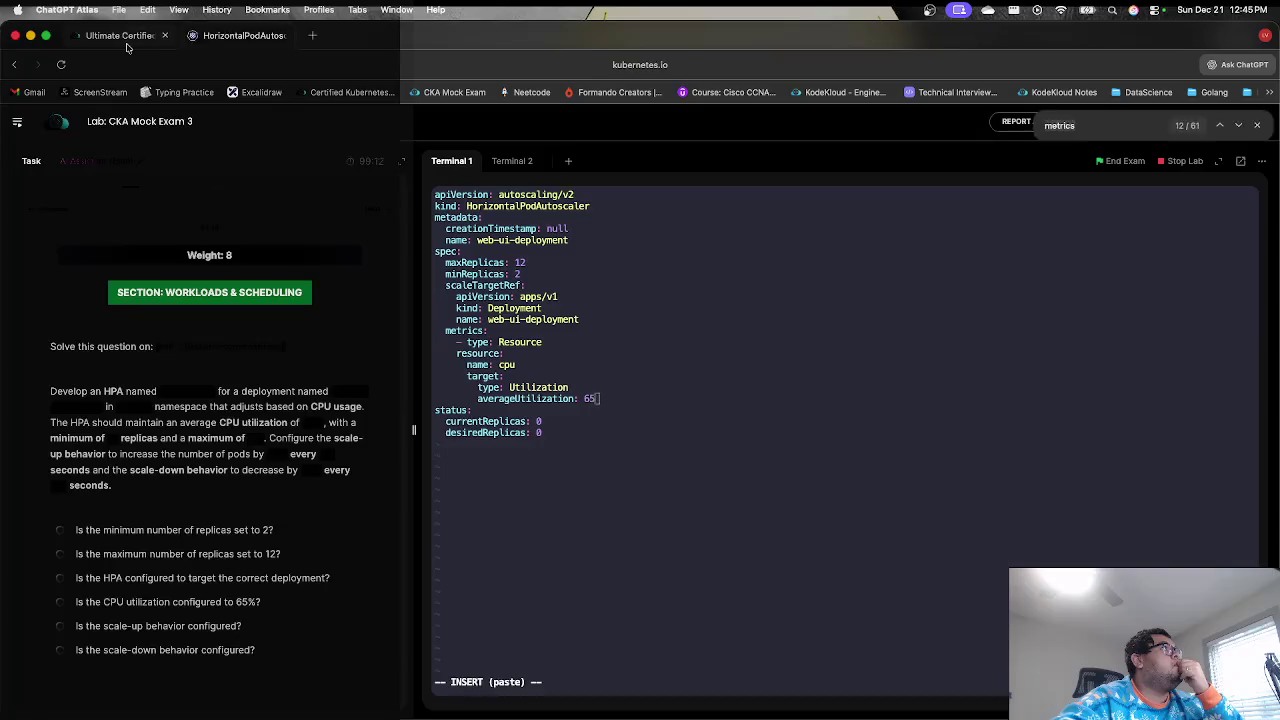
left_click(509, 166)
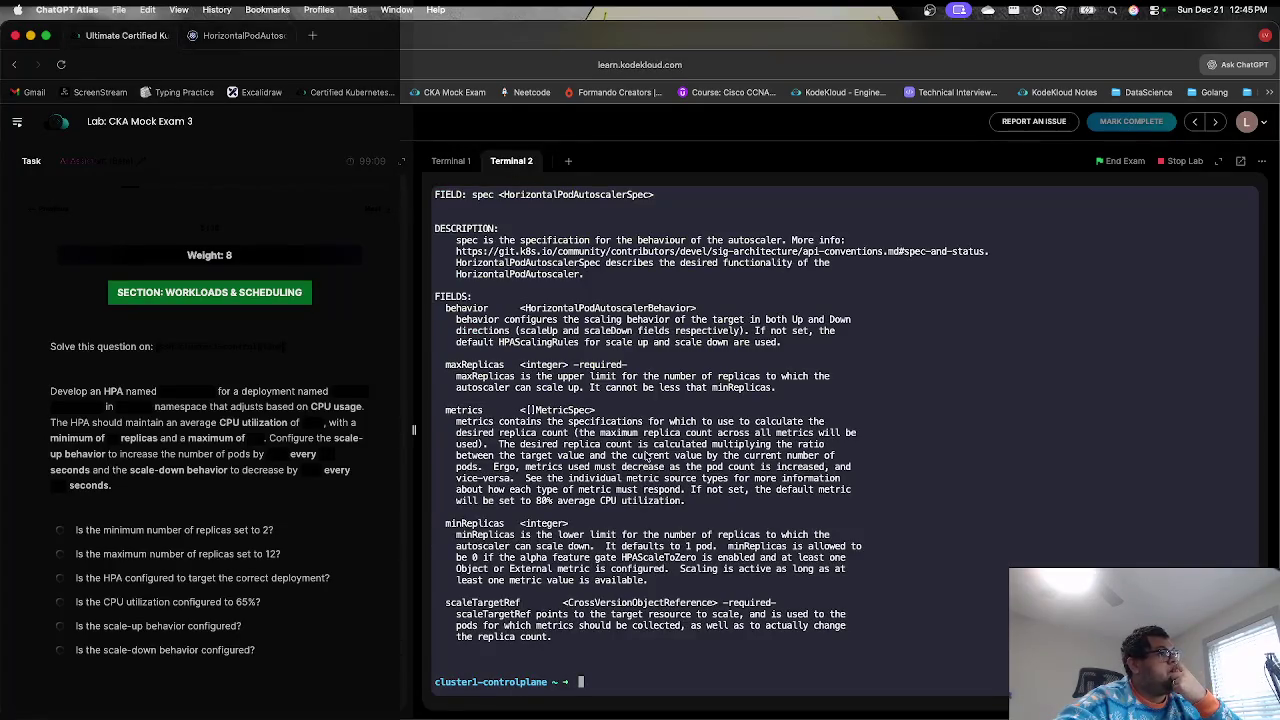
key("Up")
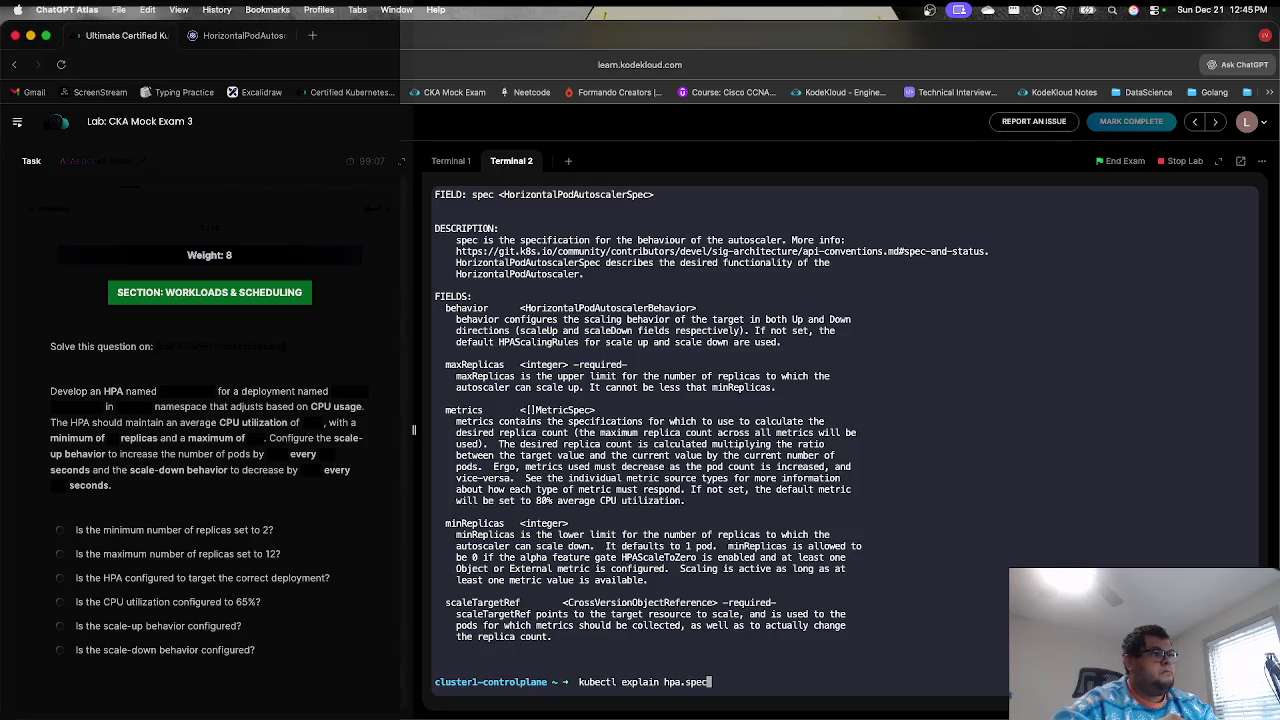
type(".")
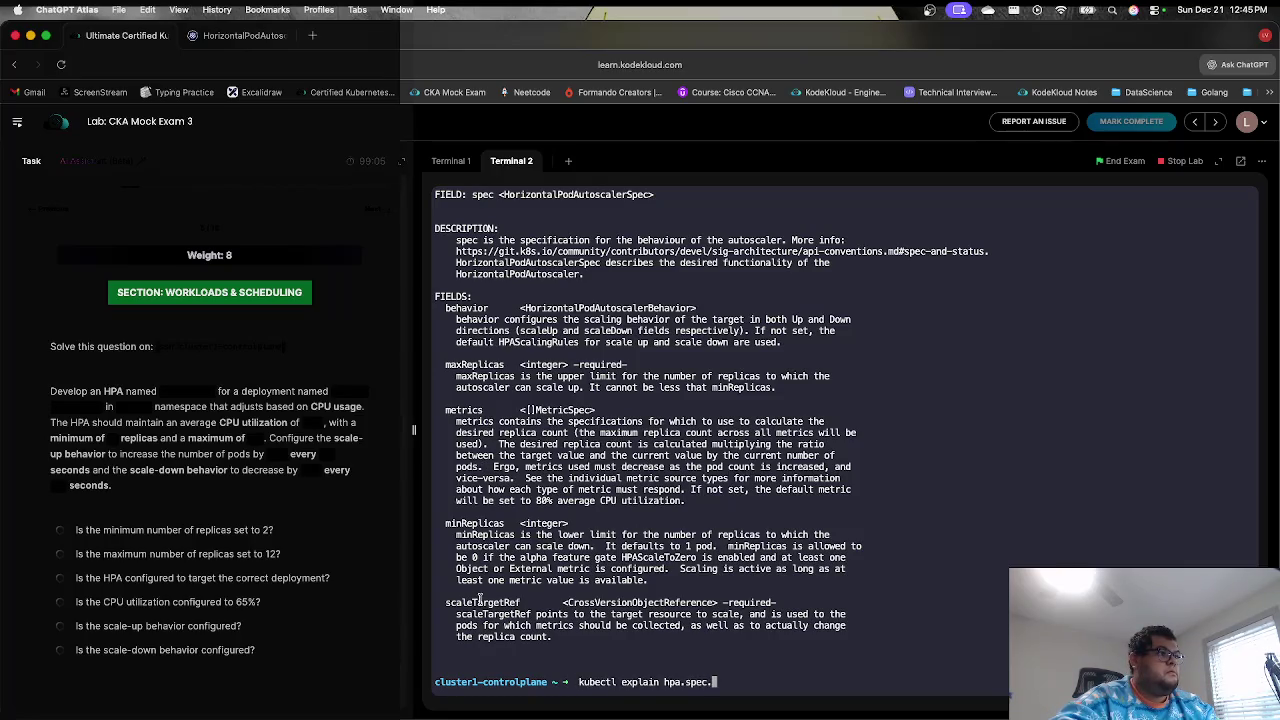
type("scaleTargetRef")
key("Return")
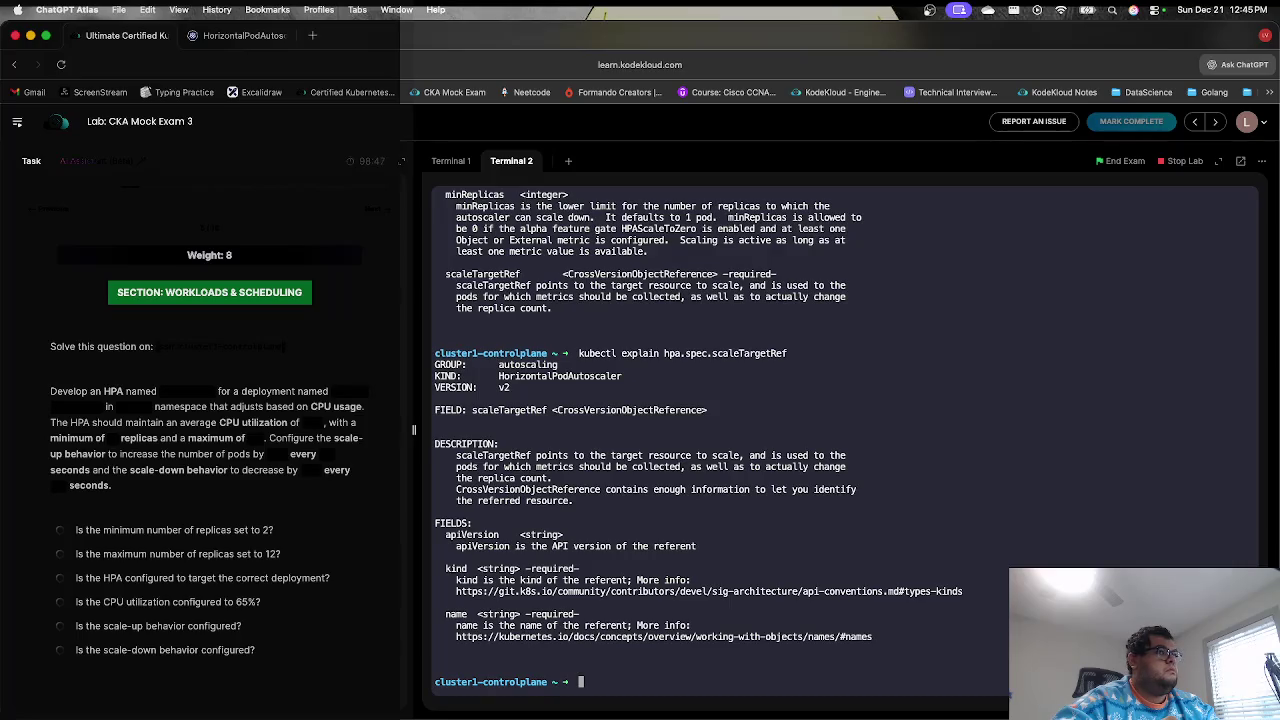
- Skim the GitHub API conventions page on kinds, then go back to the HorizontalPodAutoscaler walkthrough
left_click(961, 593)
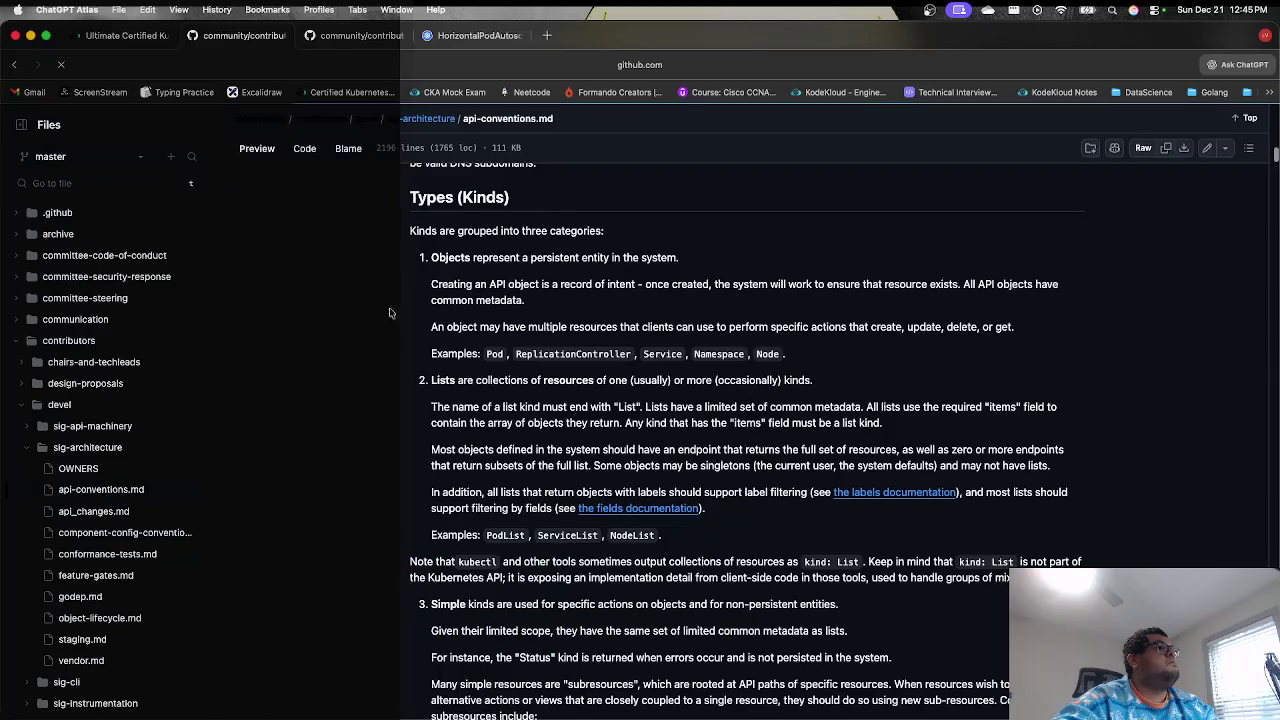
scroll(569, 453, "down", 15)
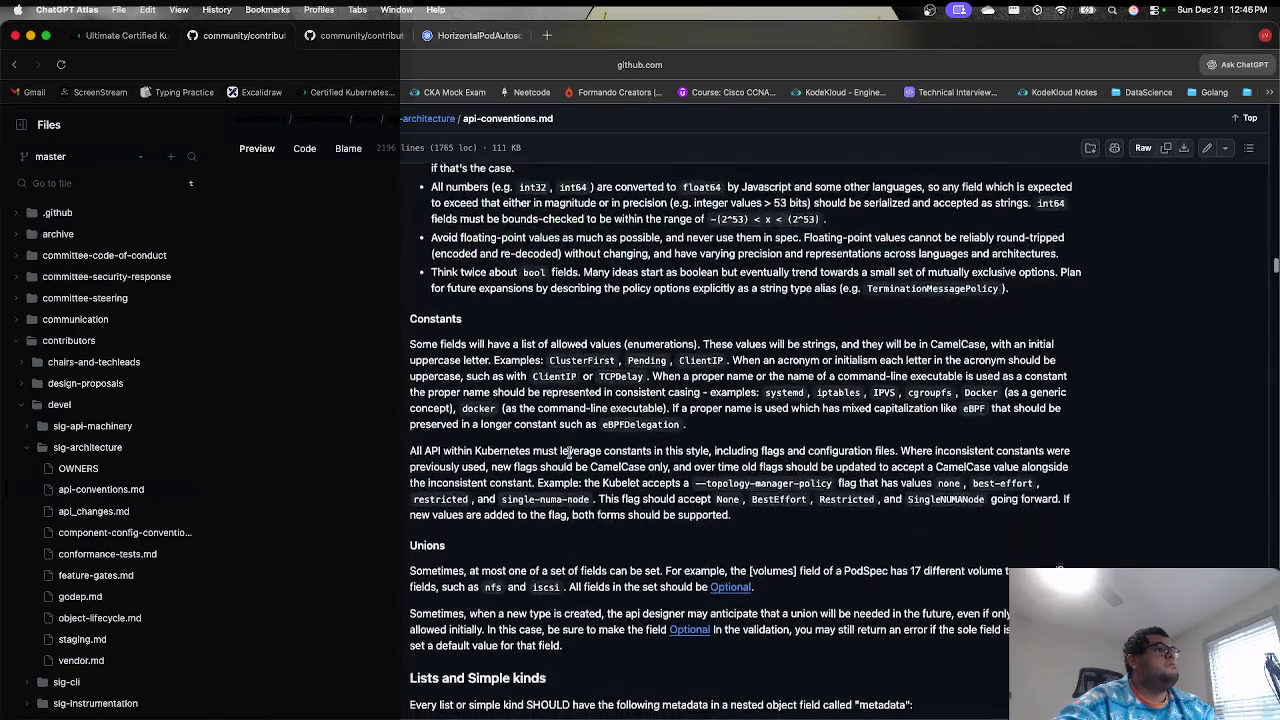
scroll(569, 453, "down", 10)
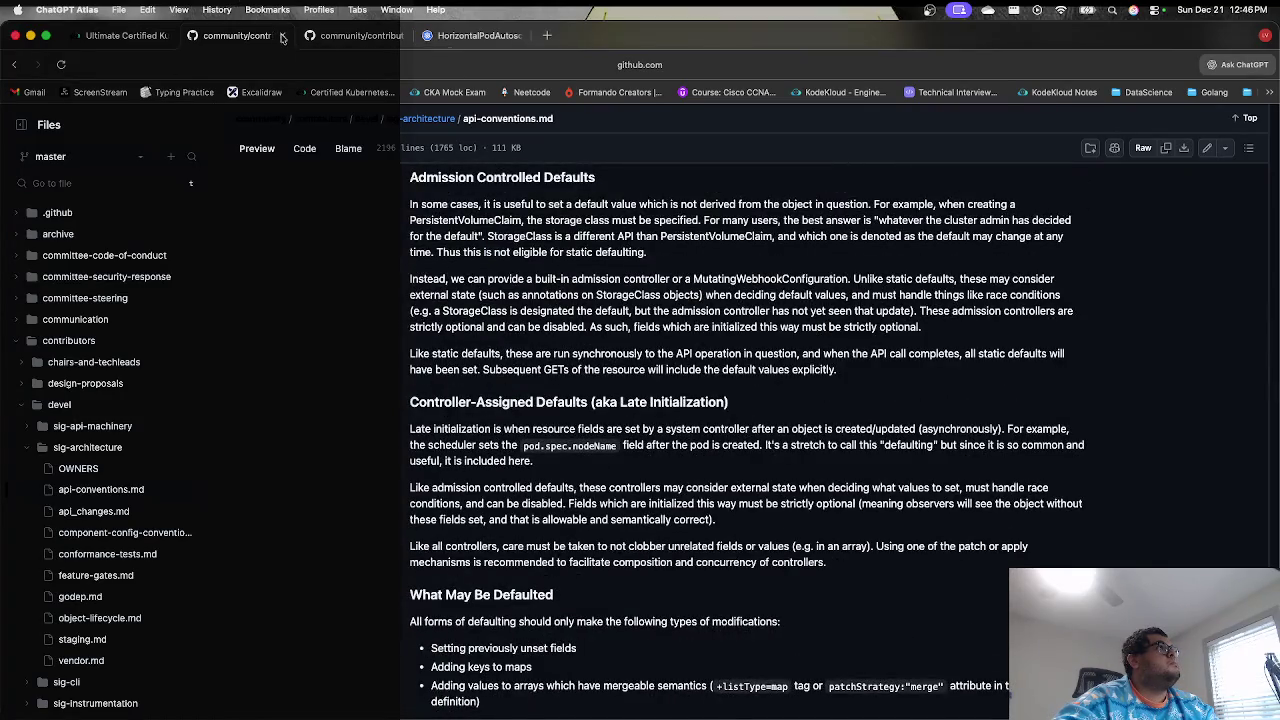
left_click(282, 37)
left_click(355, 35)
scroll(410, 395, "down", 5)
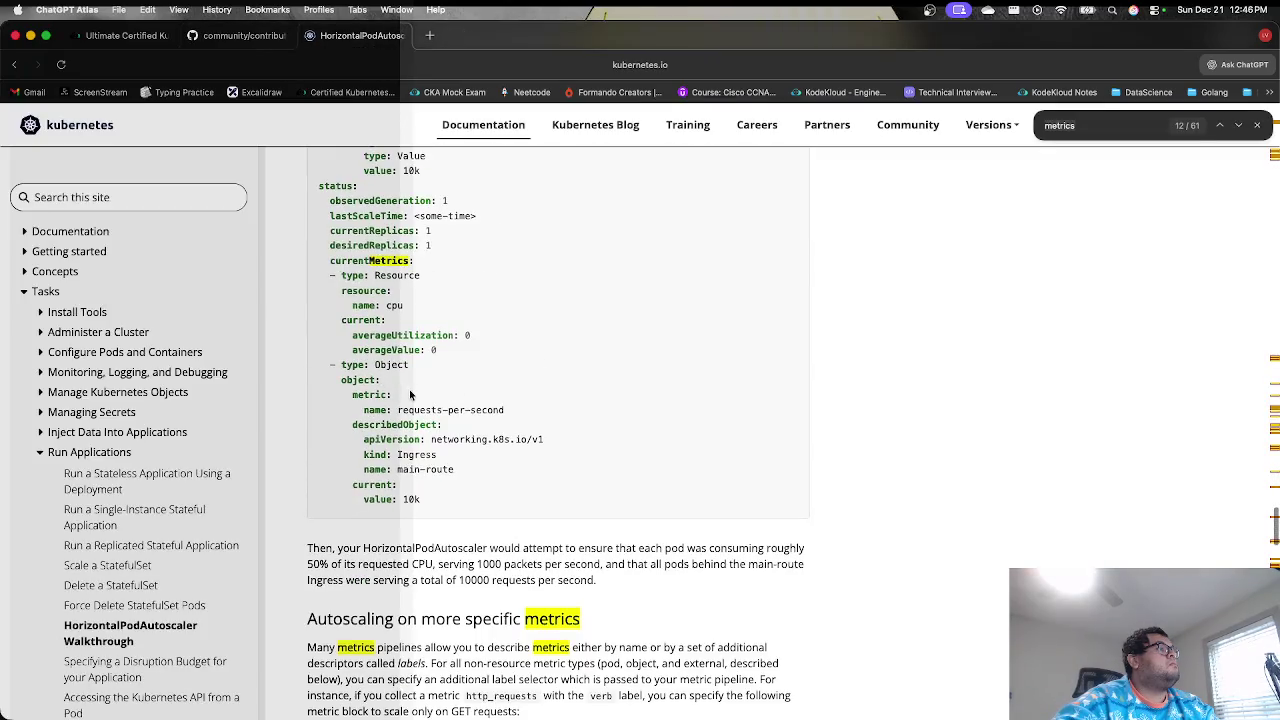
- In the lab terminal, select the spec.scaleTargetRef field path from the explain output
key("super+f")
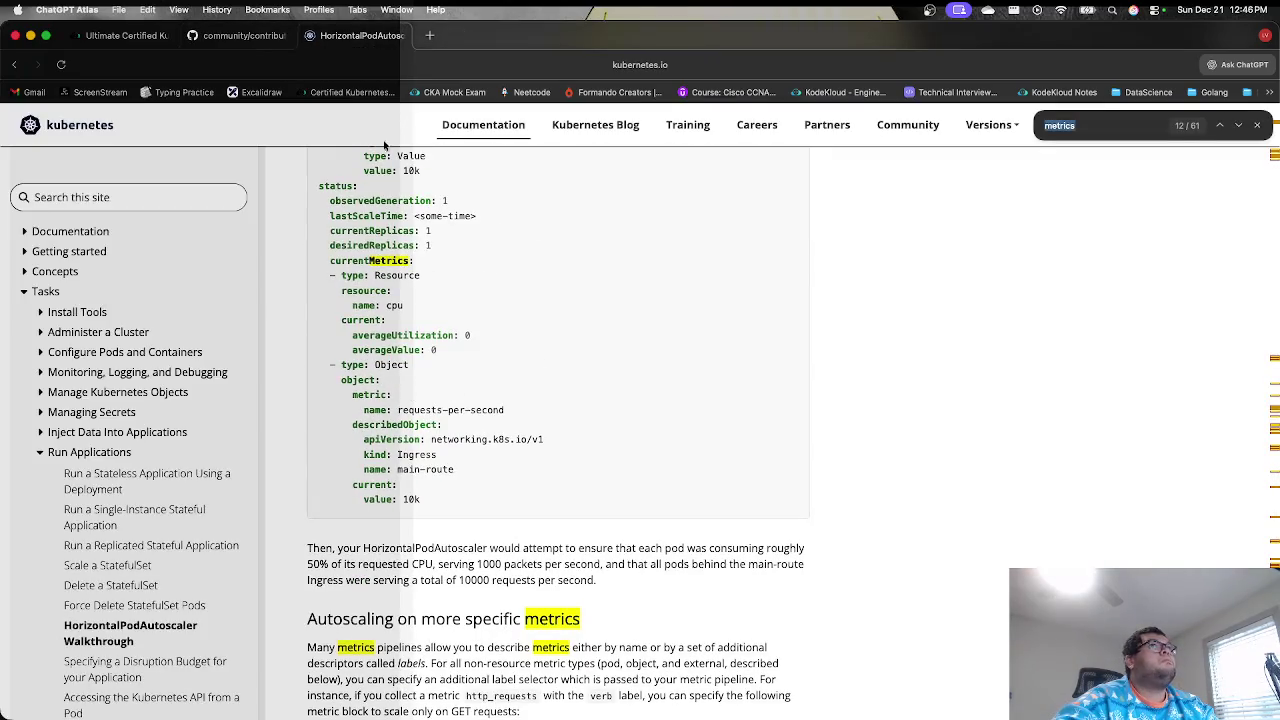
left_click(245, 35)
left_click(125, 35)
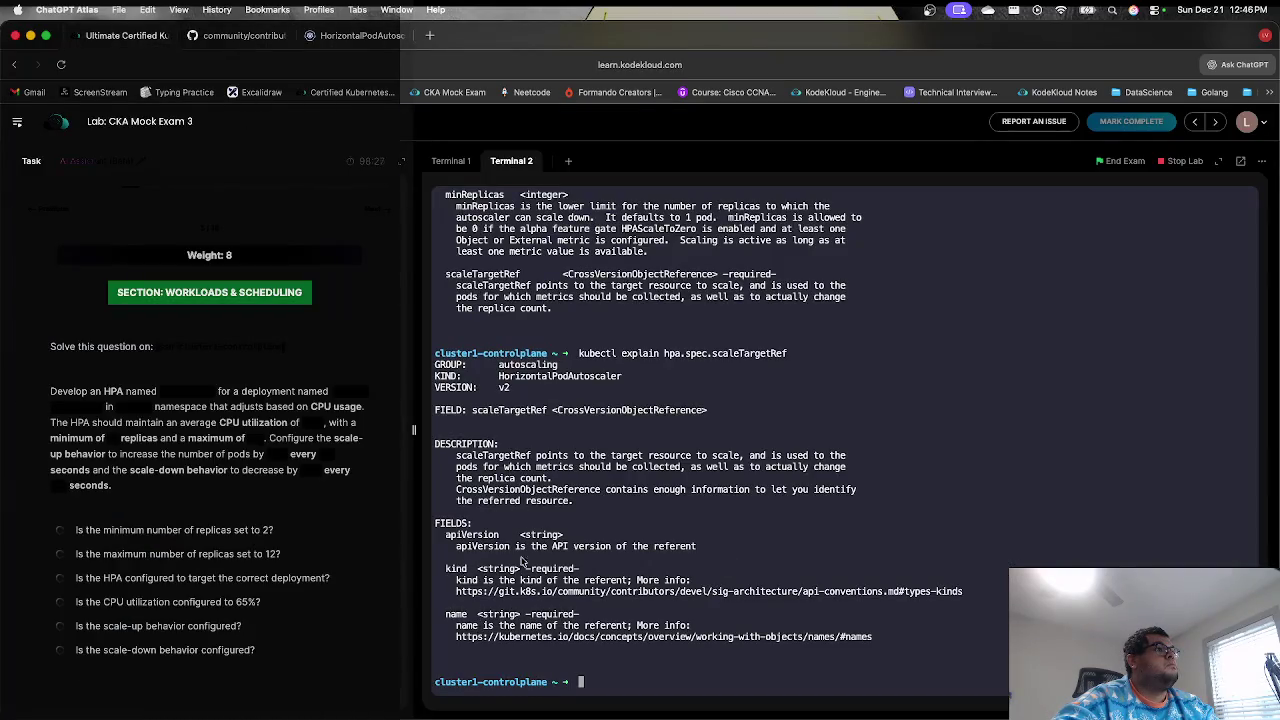
double_click(757, 353)
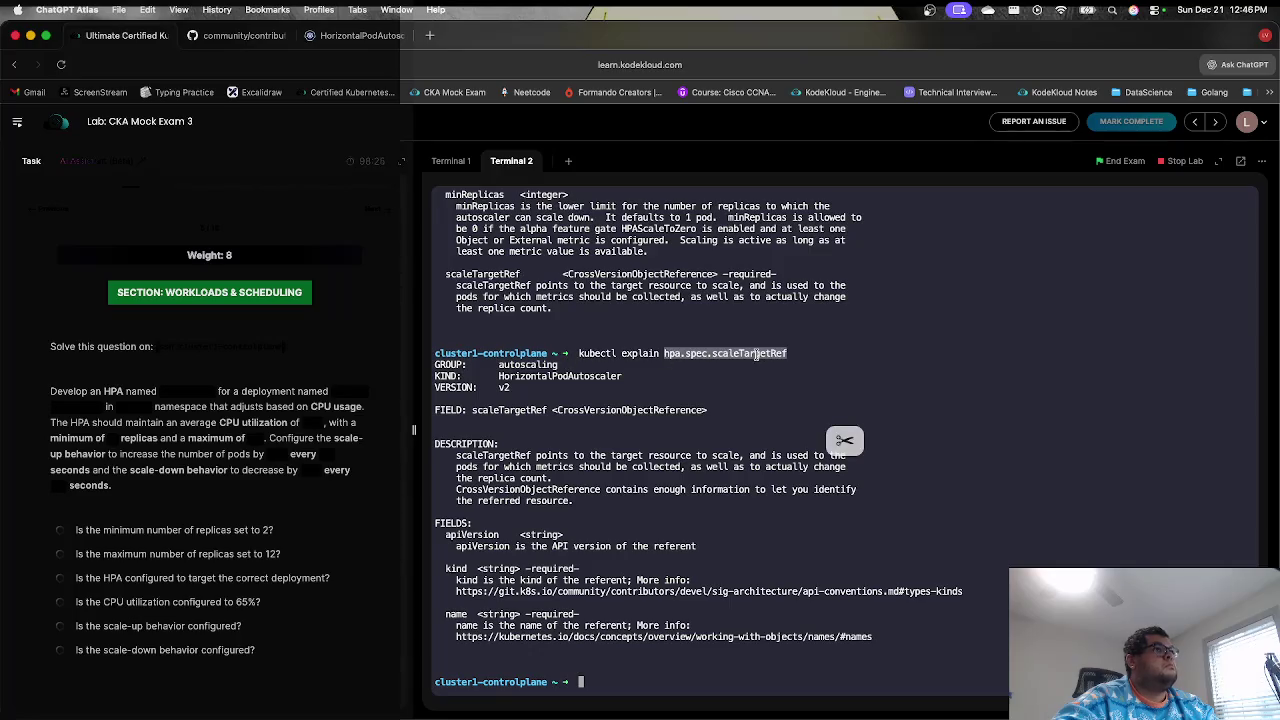
mouse_move(800, 353)
left_mouse_down()
mouse_move(688, 352)
mouse_move(712, 353)
left_mouse_up()
key("super+c")
- Search the docs for scaleTargetRef and step through its matches to the declarative autoscaler manifest example
left_click(362, 45)
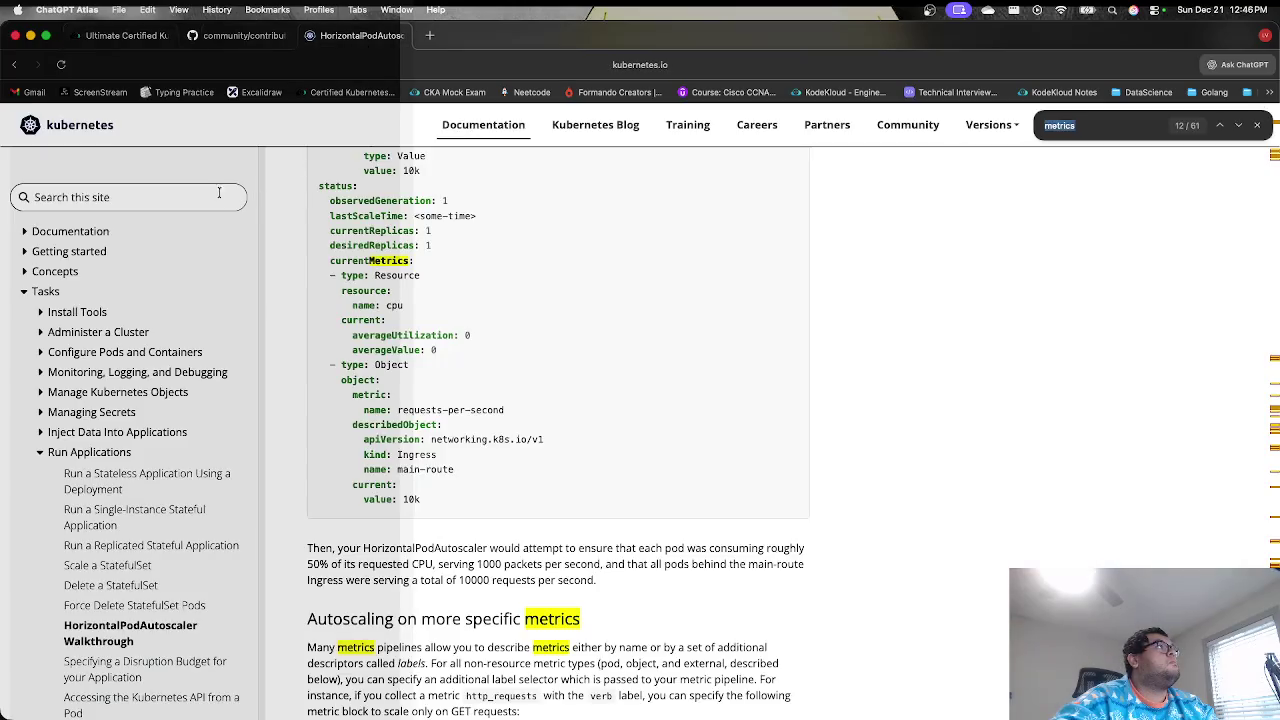
left_click(120, 197)
type("scaleTargetRef")
key("Return")
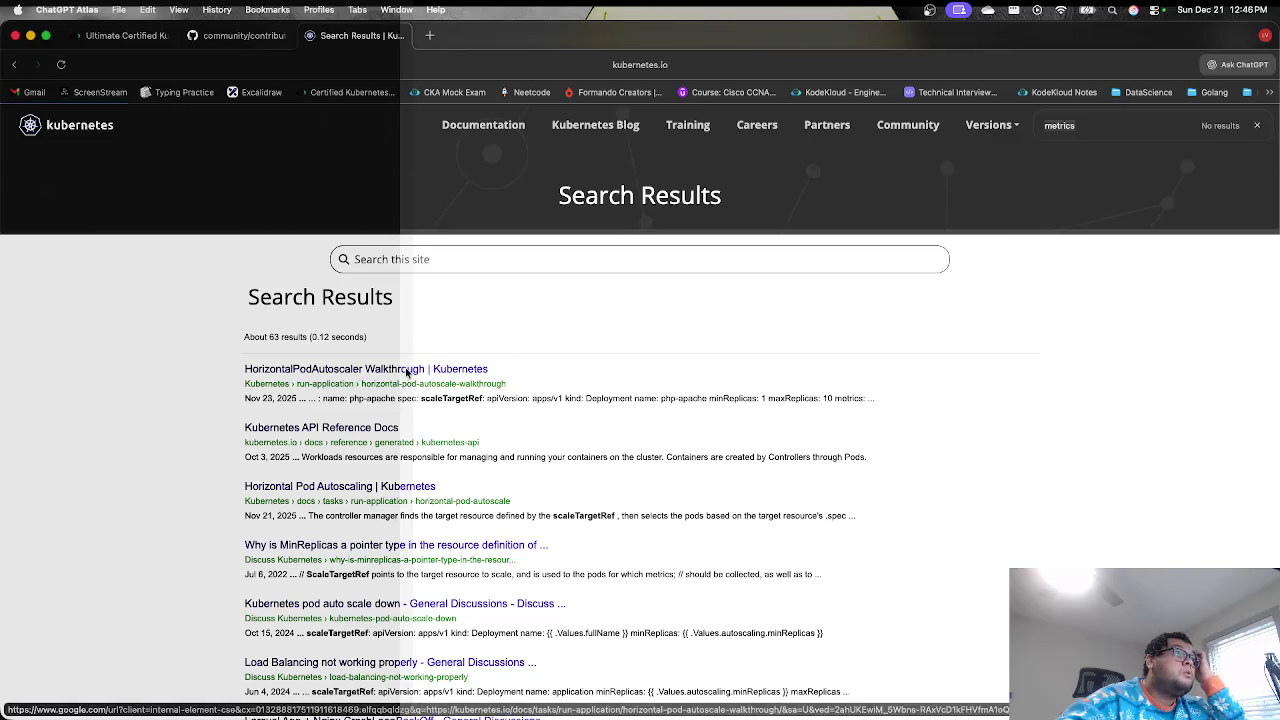
left_click(405, 376)
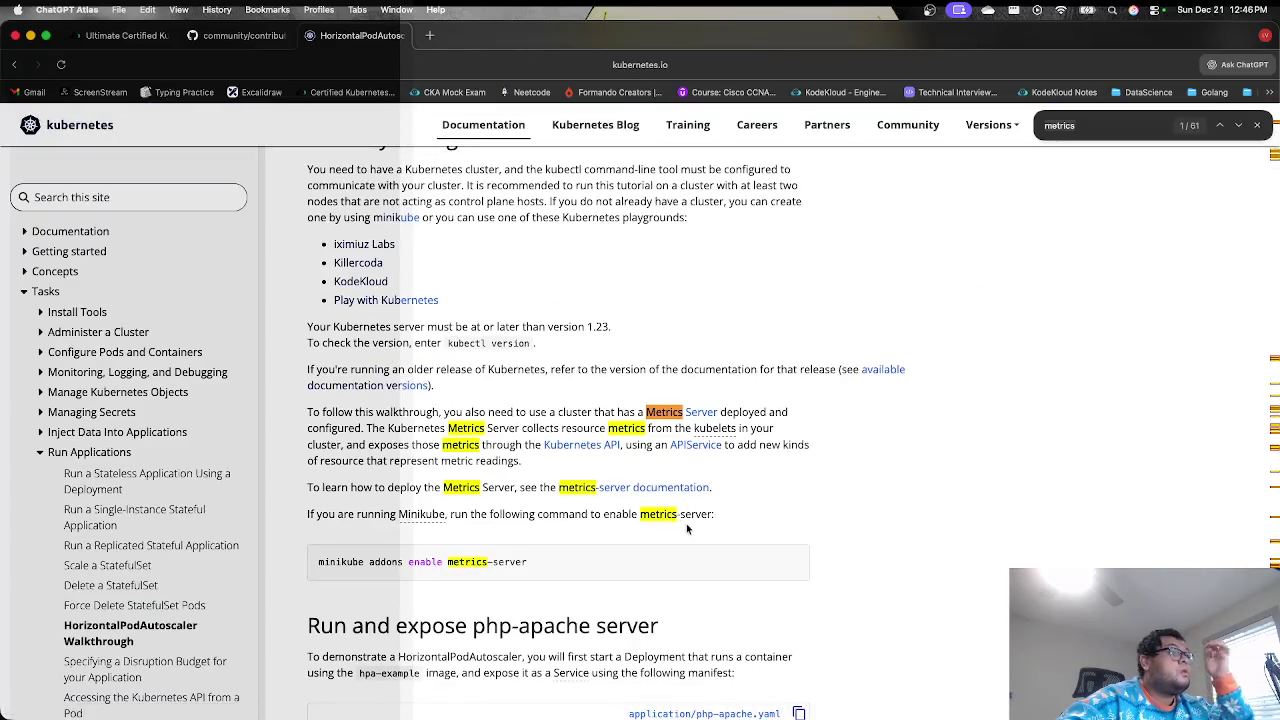
scroll(687, 520, "down", 2)
scroll(687, 532, "down", 5)
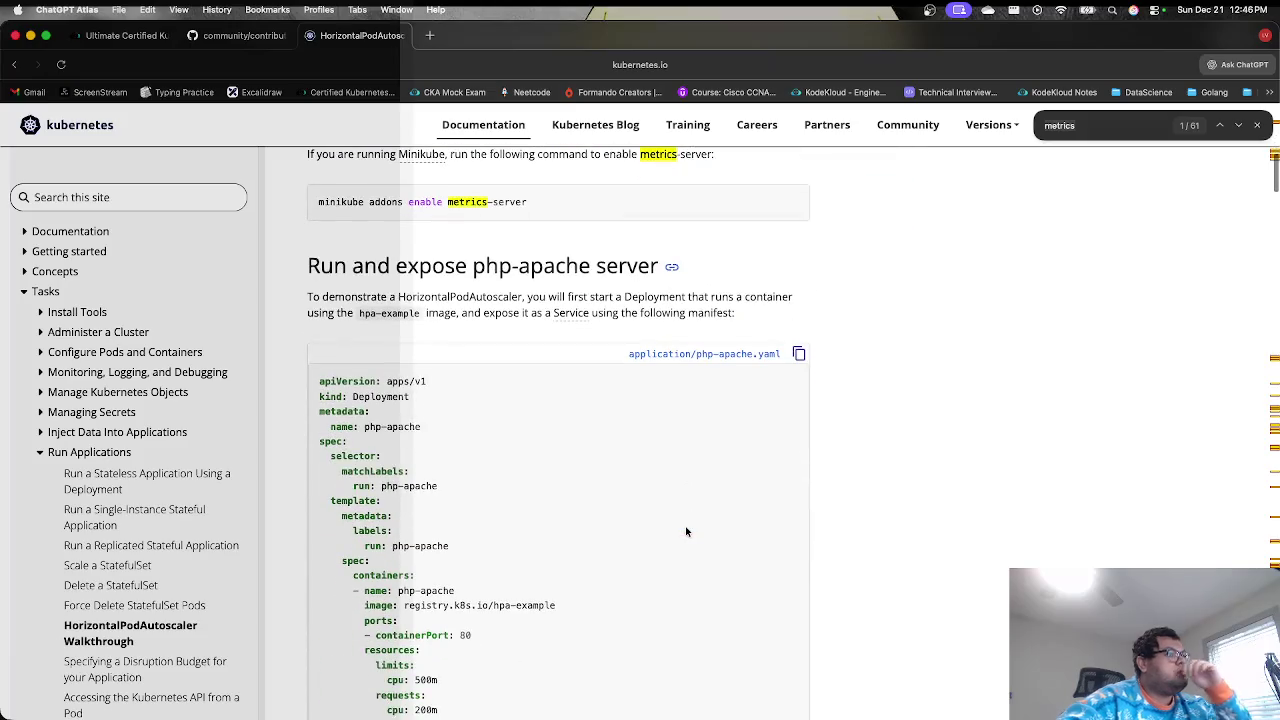
key("super+f")
key("super+v")
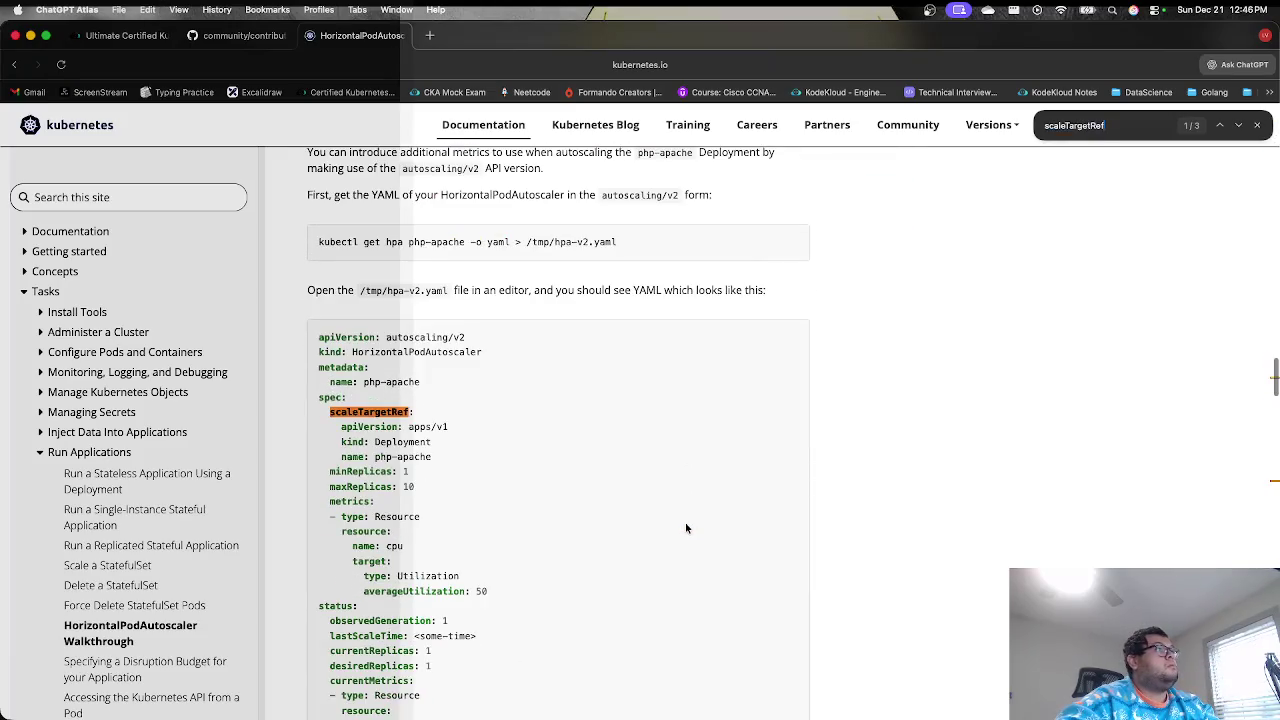
key("Return")
key("Return")
key("Return")
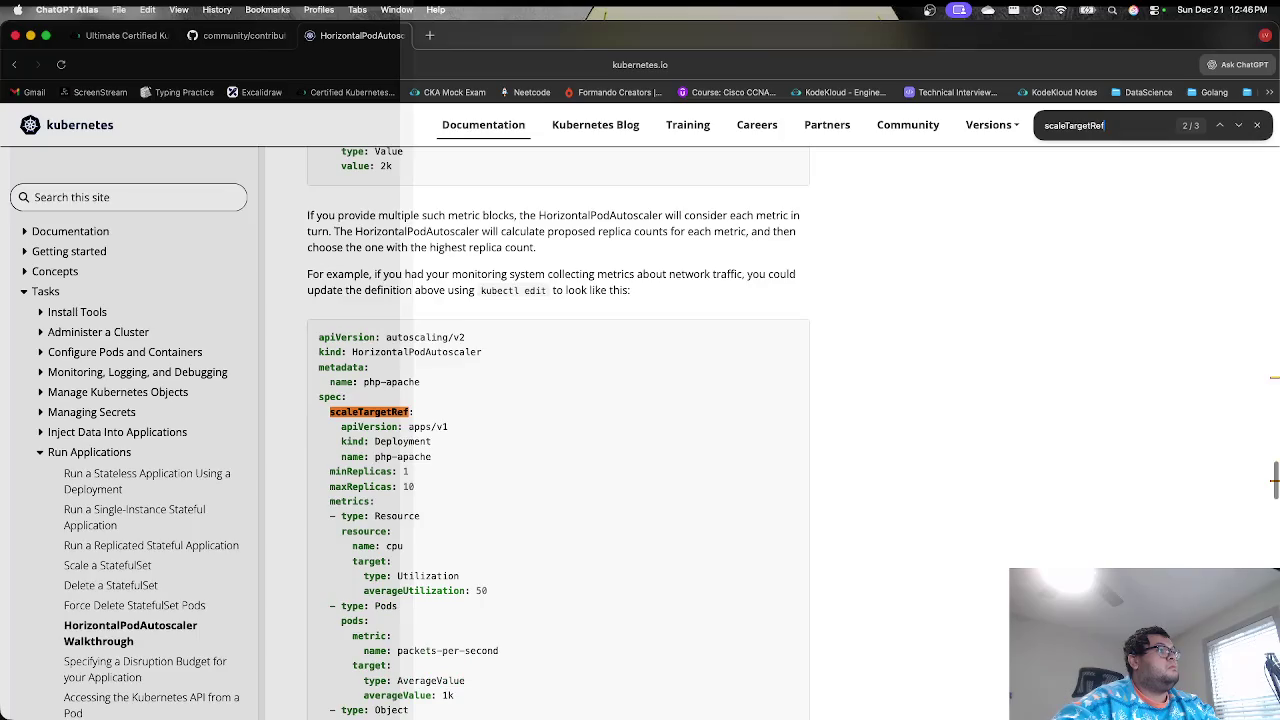
key("Return")
key("Return")
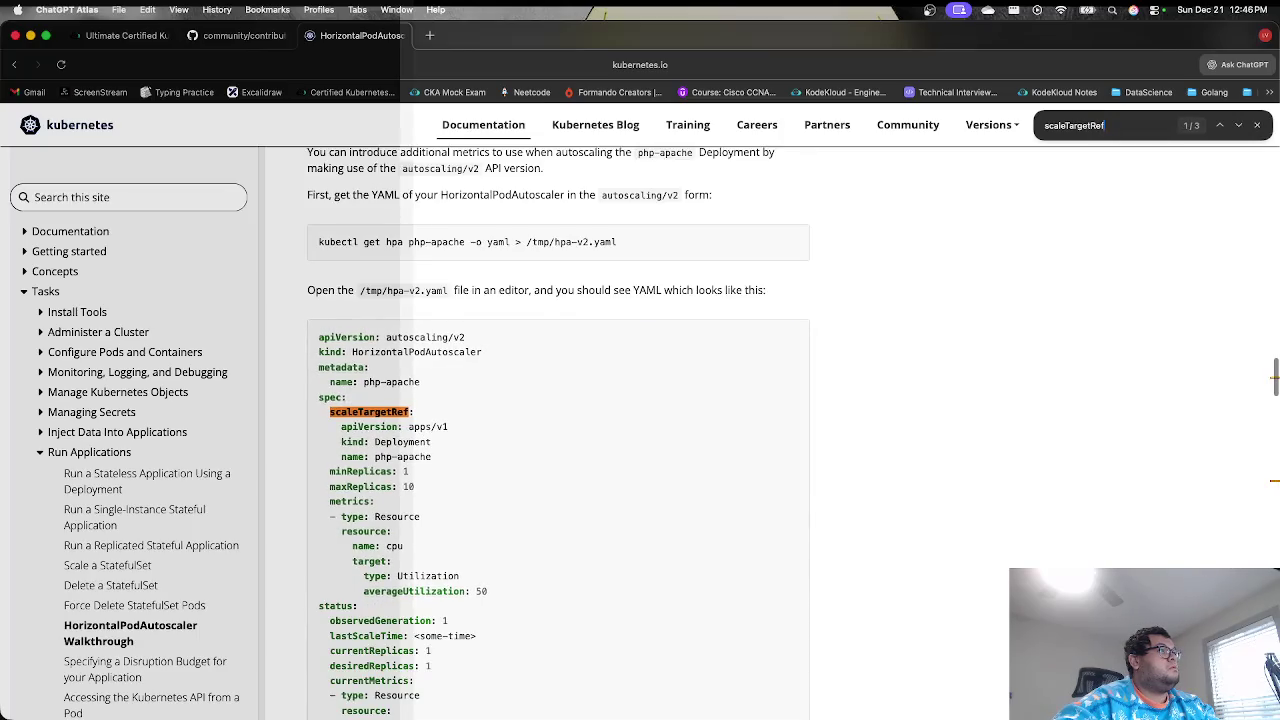
key("Return")
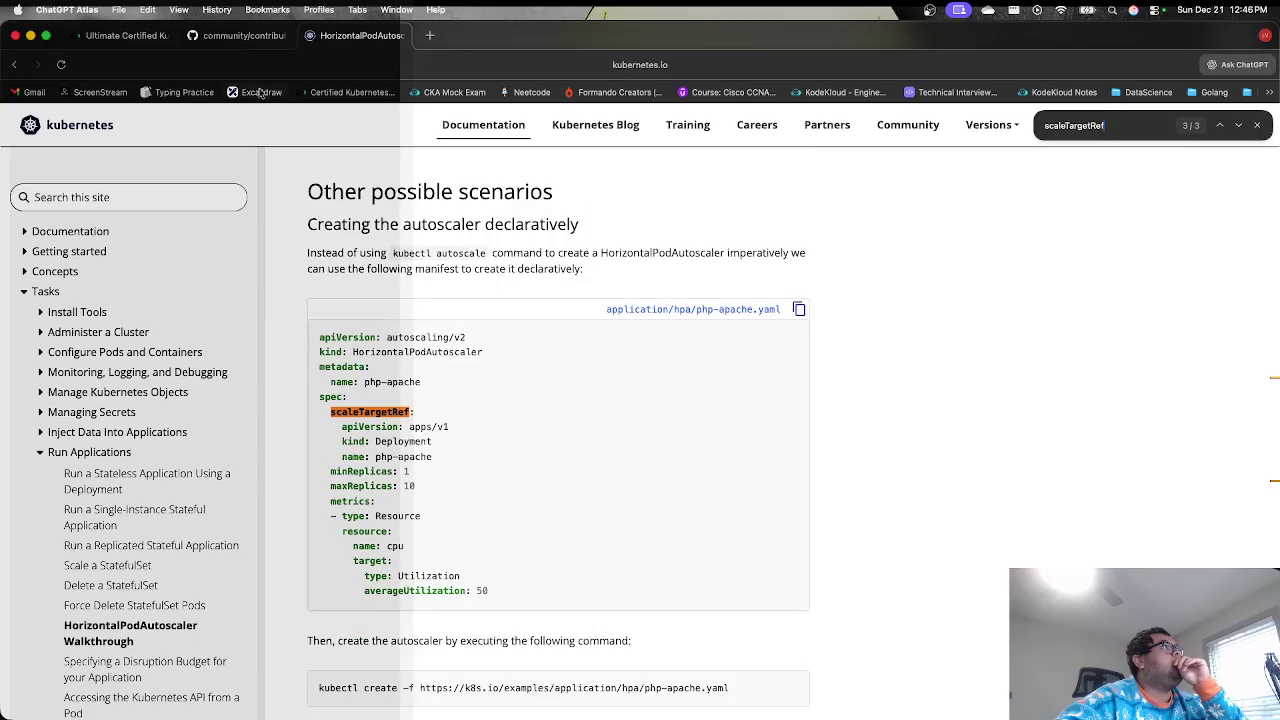
- Search the docs site for scaleup and open the Horizontal Pod Autoscaling page
left_click(150, 36)
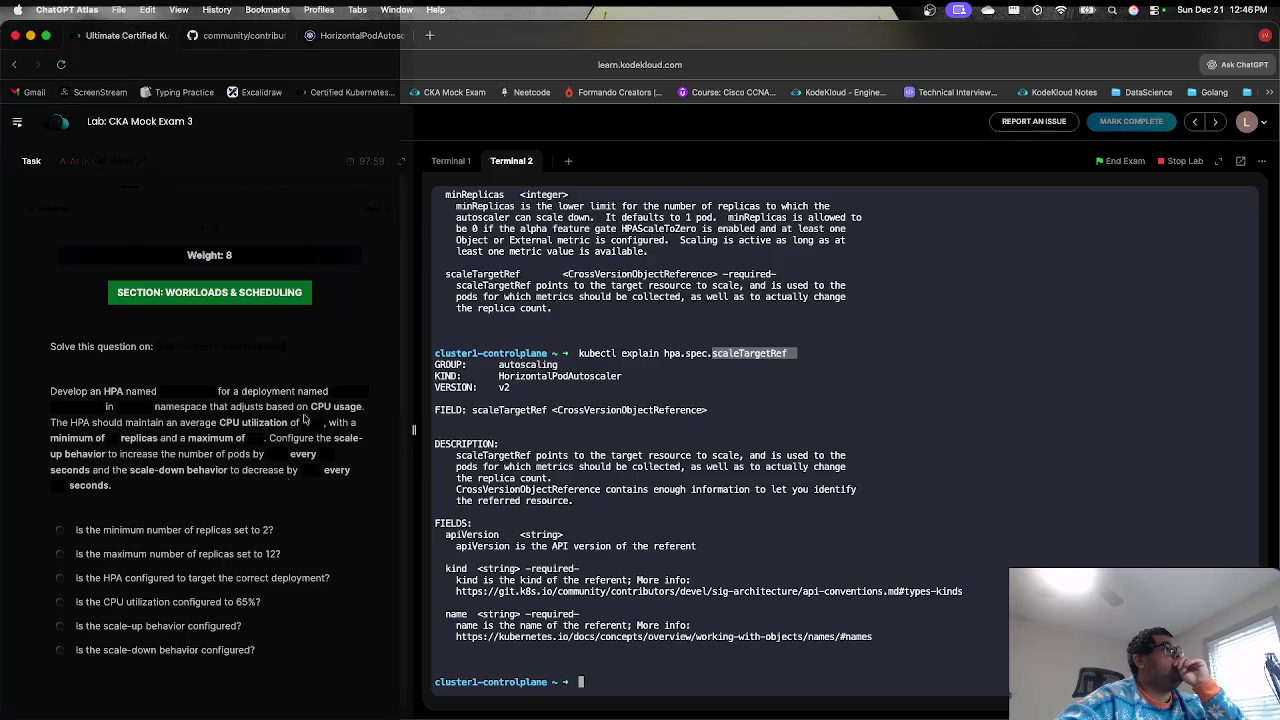
left_click(360, 36)
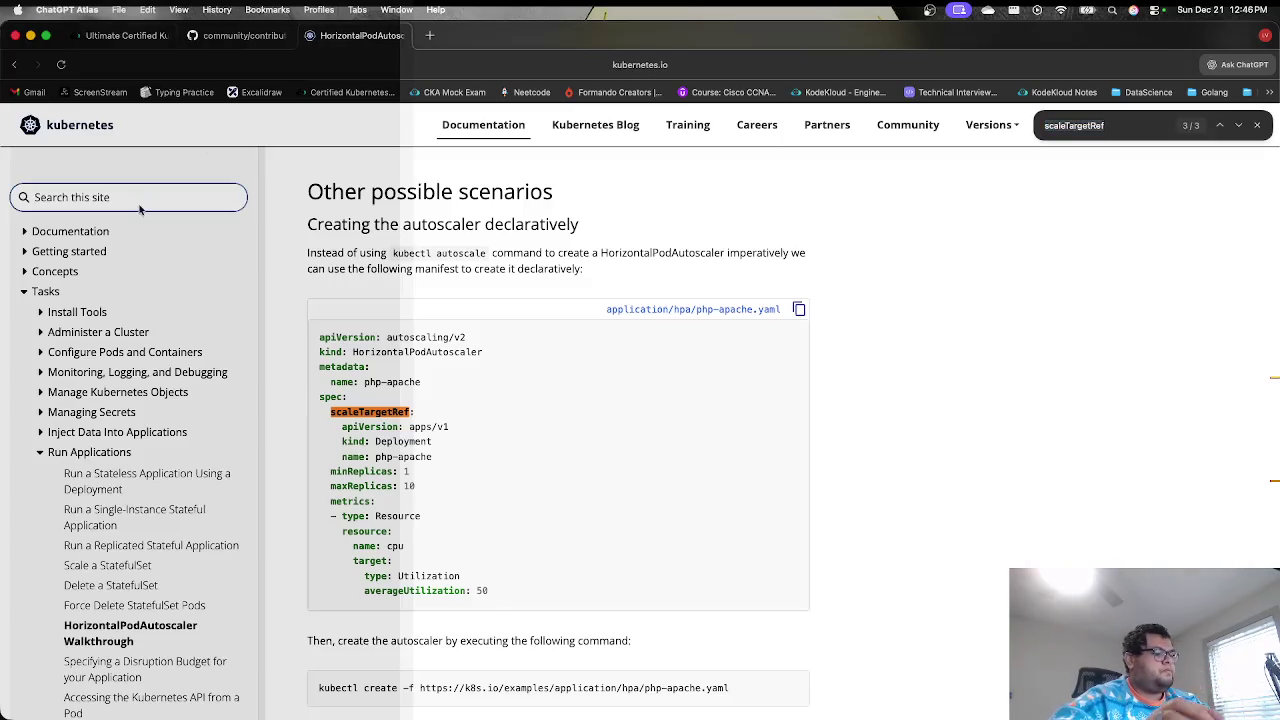
type("scaleup")
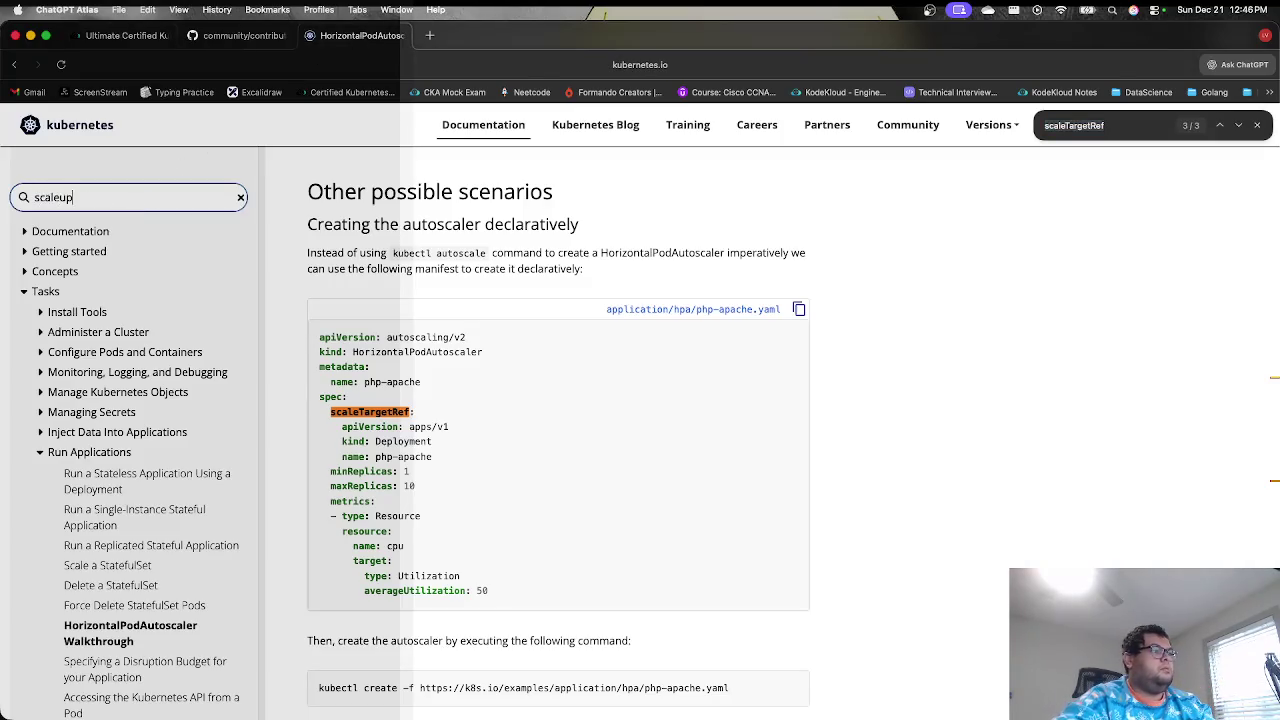
key("Return")
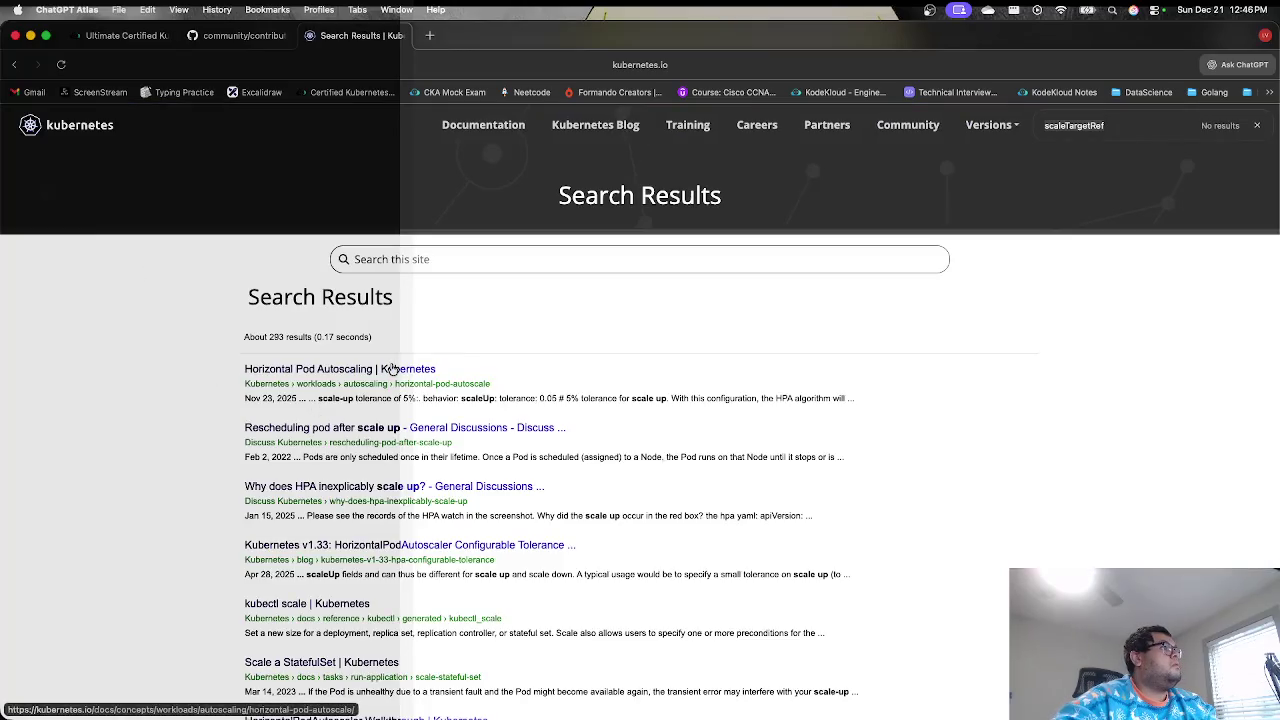
left_click(380, 369)
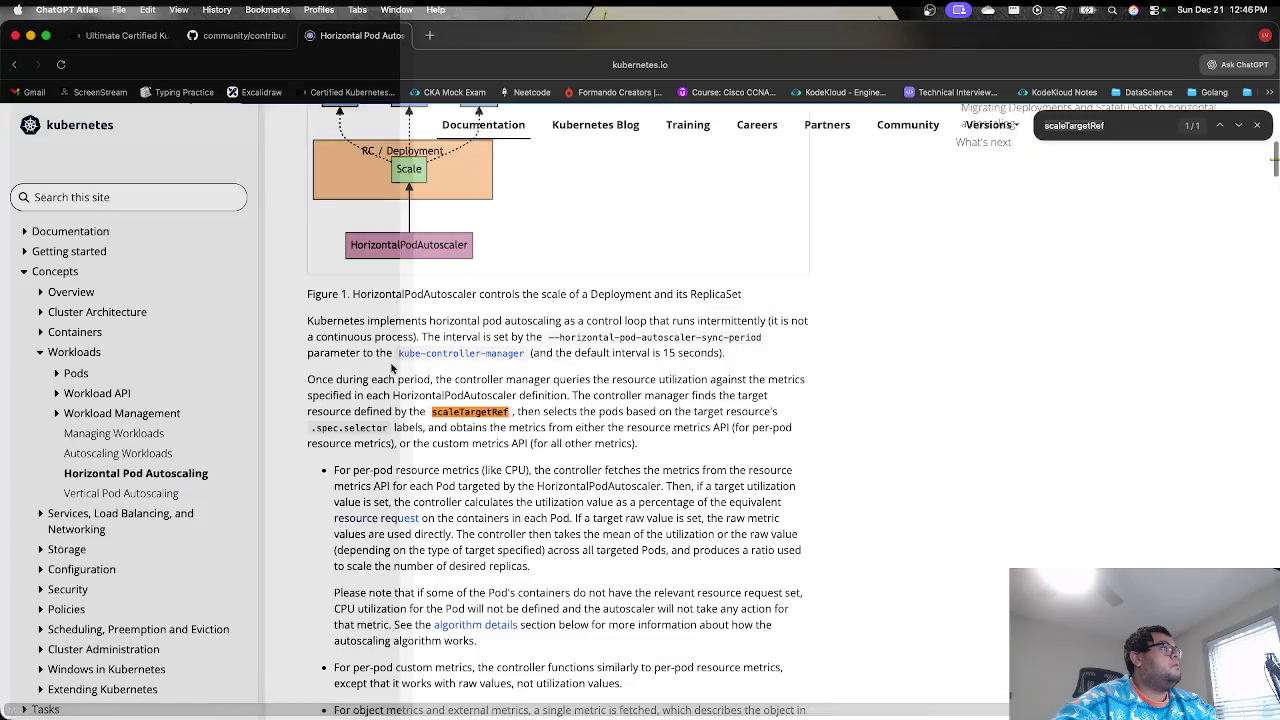
triple_click(492, 419)
left_click(492, 418)
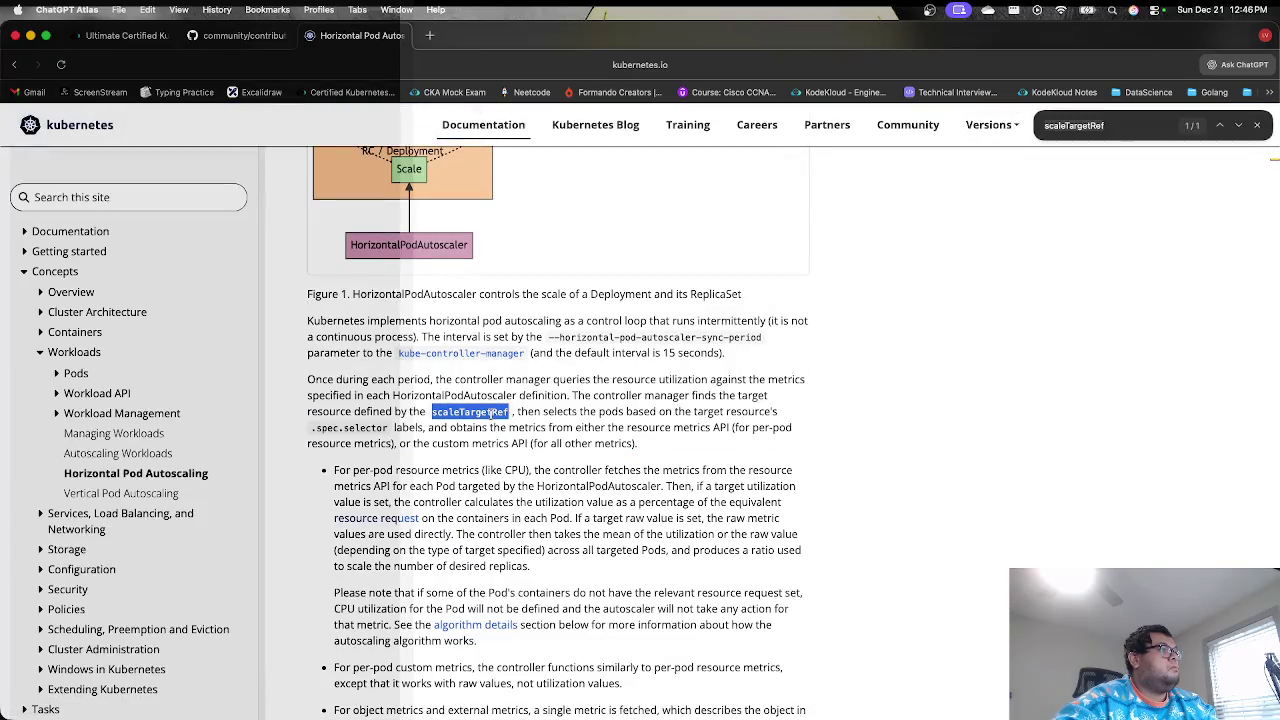
scroll(490, 413, "down", 15)
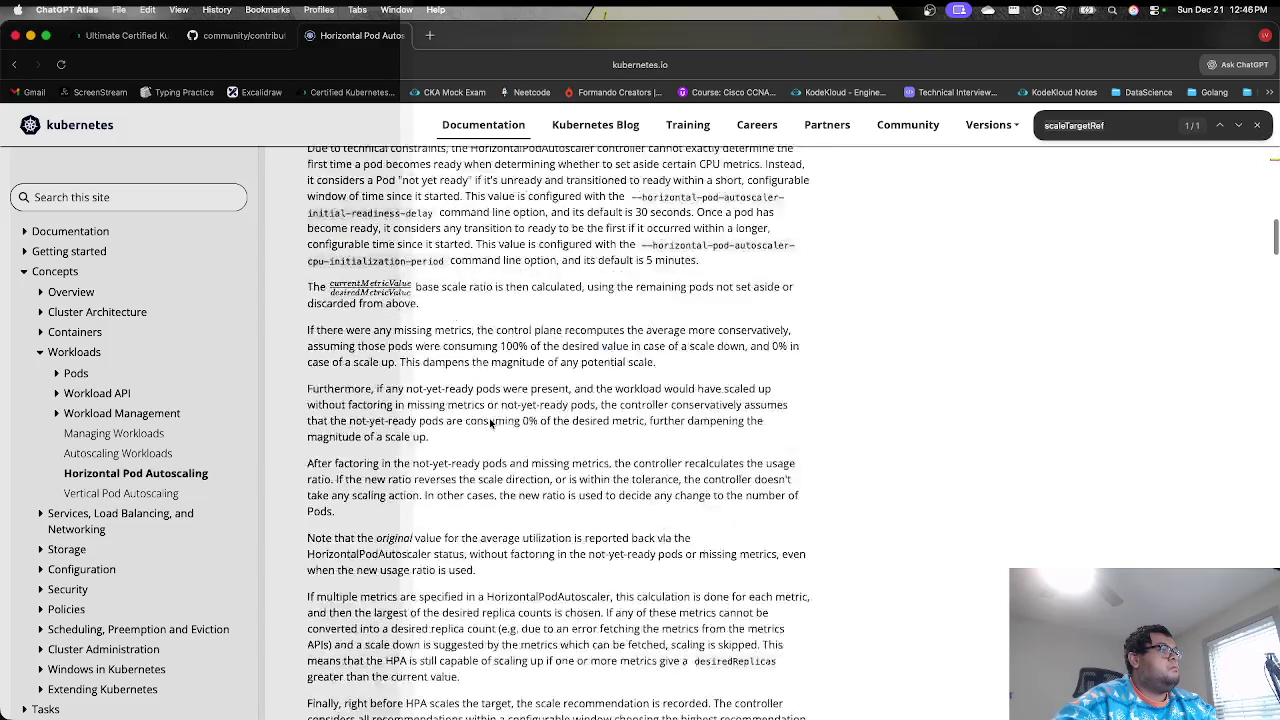
scroll(490, 425, "down", 10)
- Find 'scaleup' on the page to reach the Default behavior example
key("super+f")
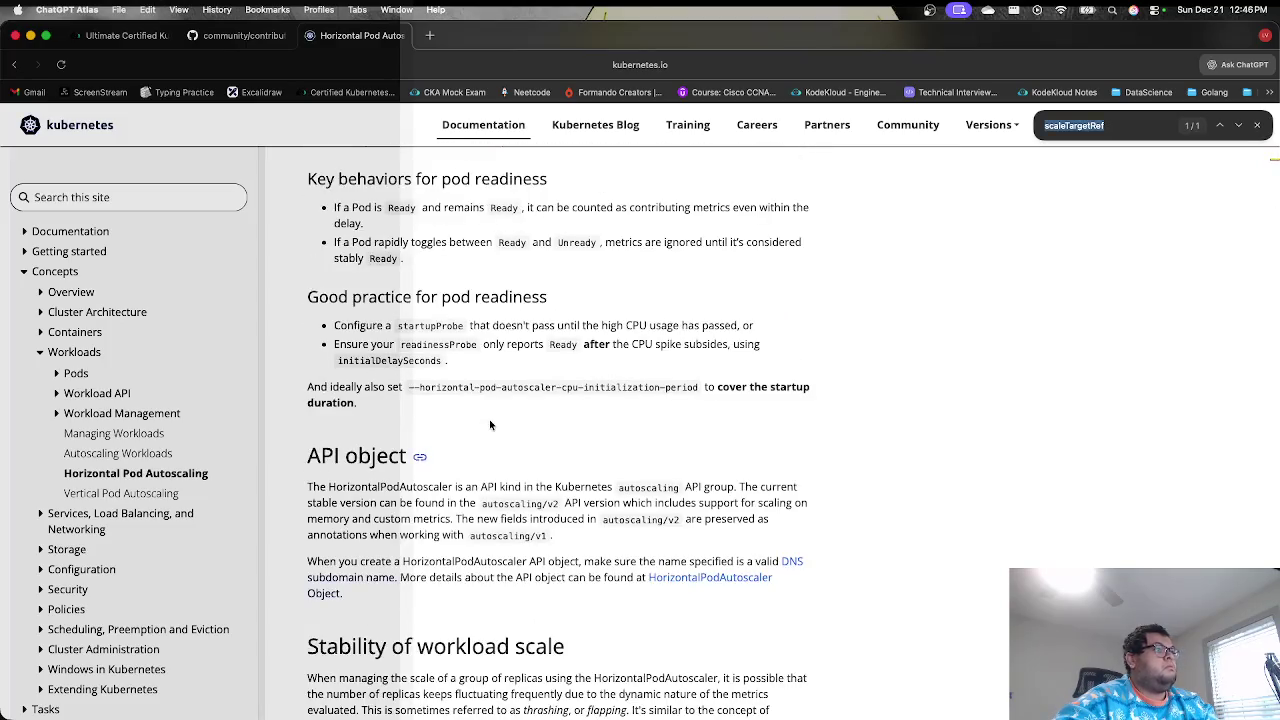
type("sclae")
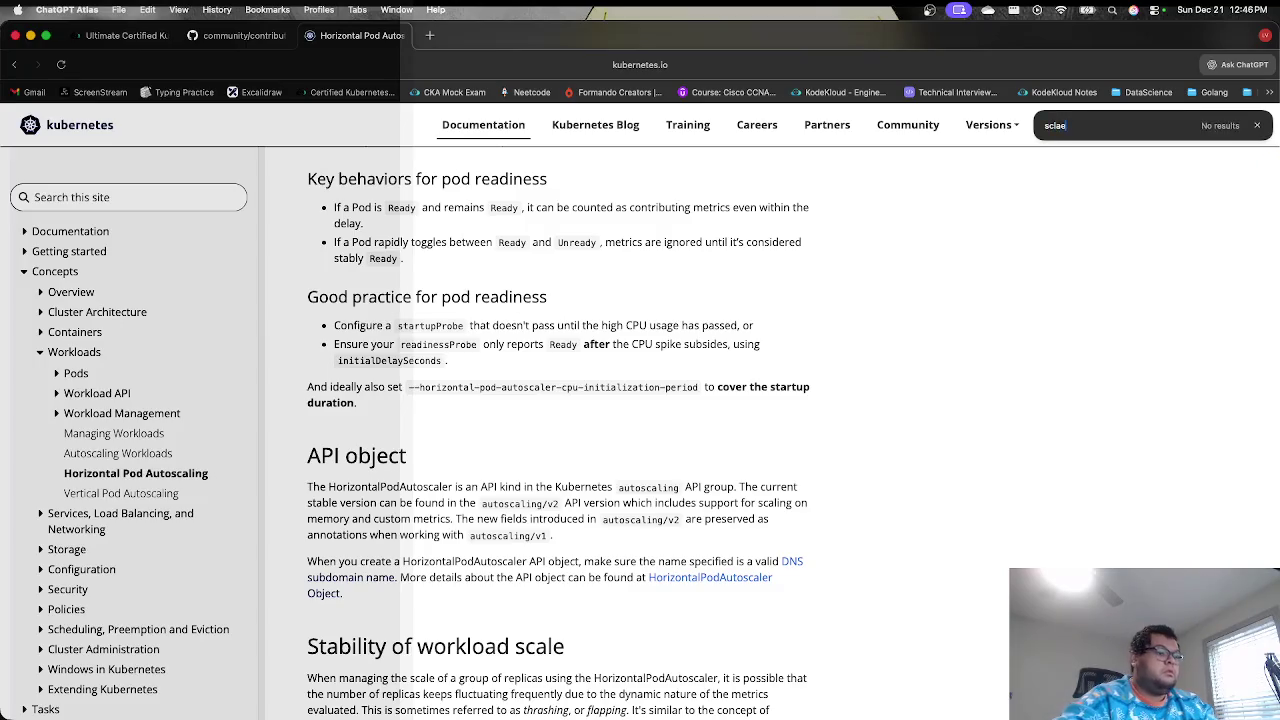
key("BackSpace")
key("BackSpace")
key("BackSpace")
type("aleup")
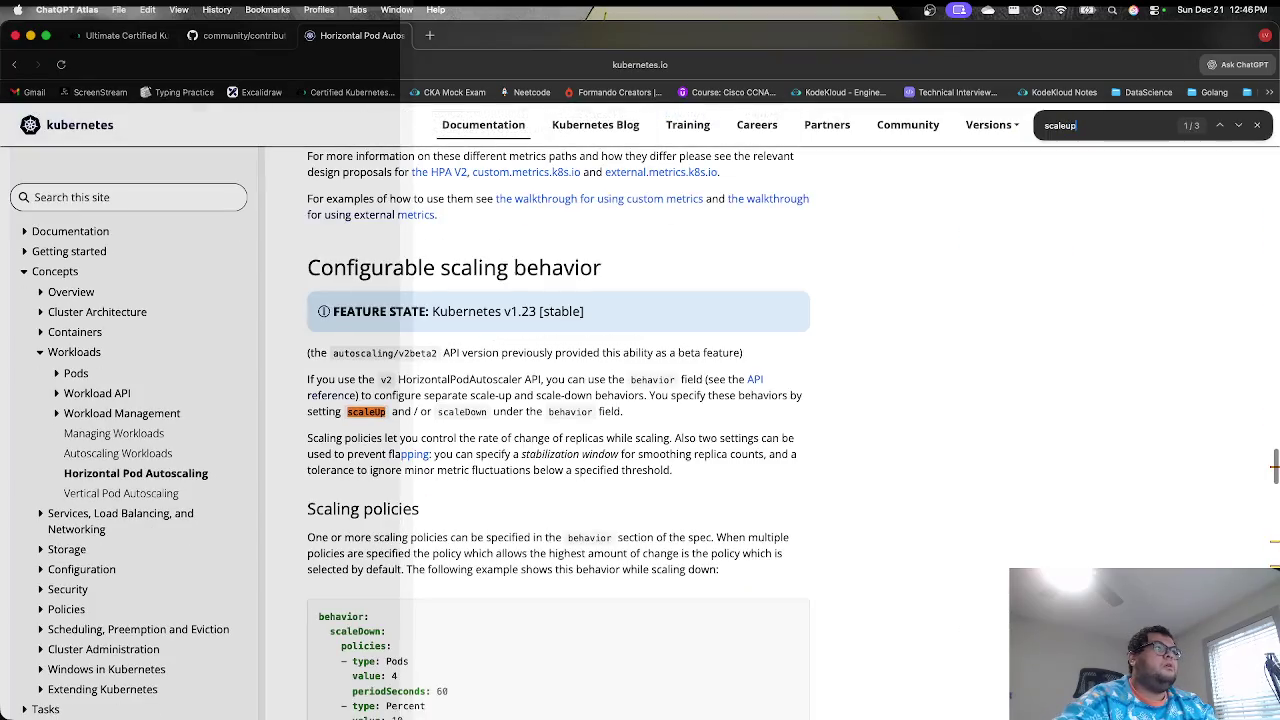
key("Return")
key("Return")
key("Return")
key("shift+Return")
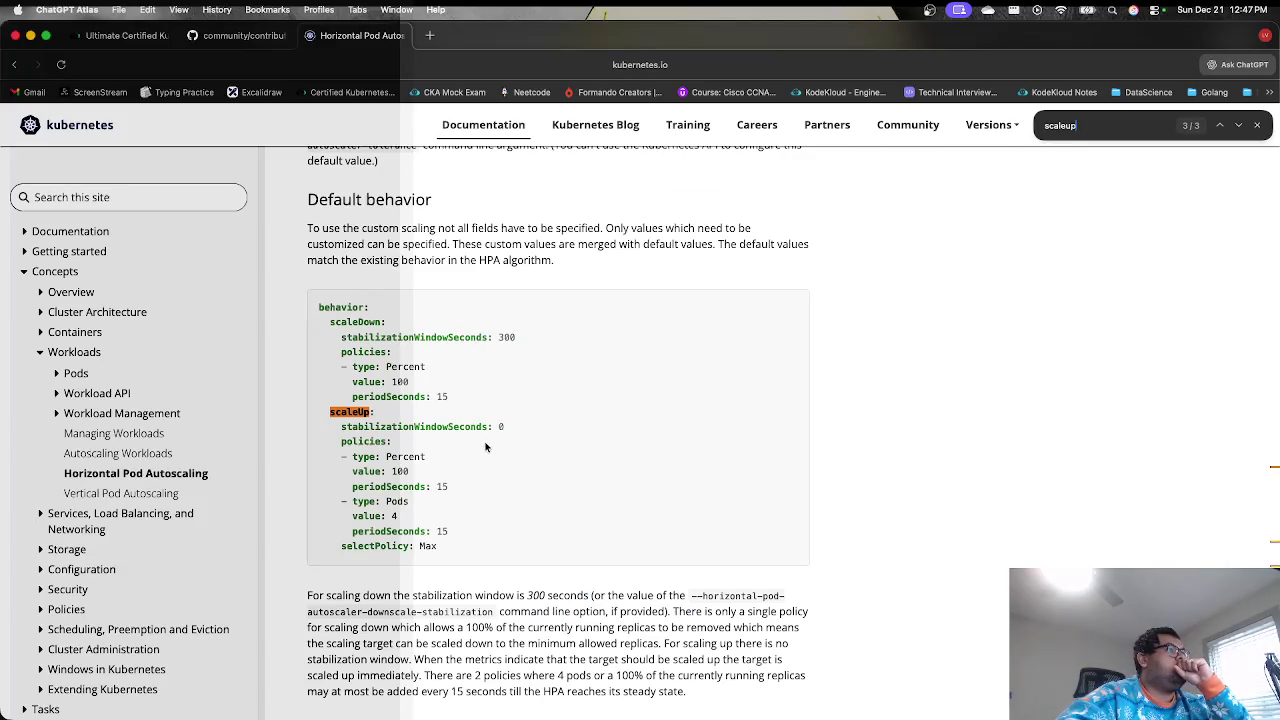
- Copy the scaleUp policy lines from the Default behavior example
mouse_move(448, 487)
left_mouse_down()
mouse_move(325, 441)
mouse_move(378, 412)
mouse_move(340, 418)
mouse_move(367, 420)
left_mouse_up()
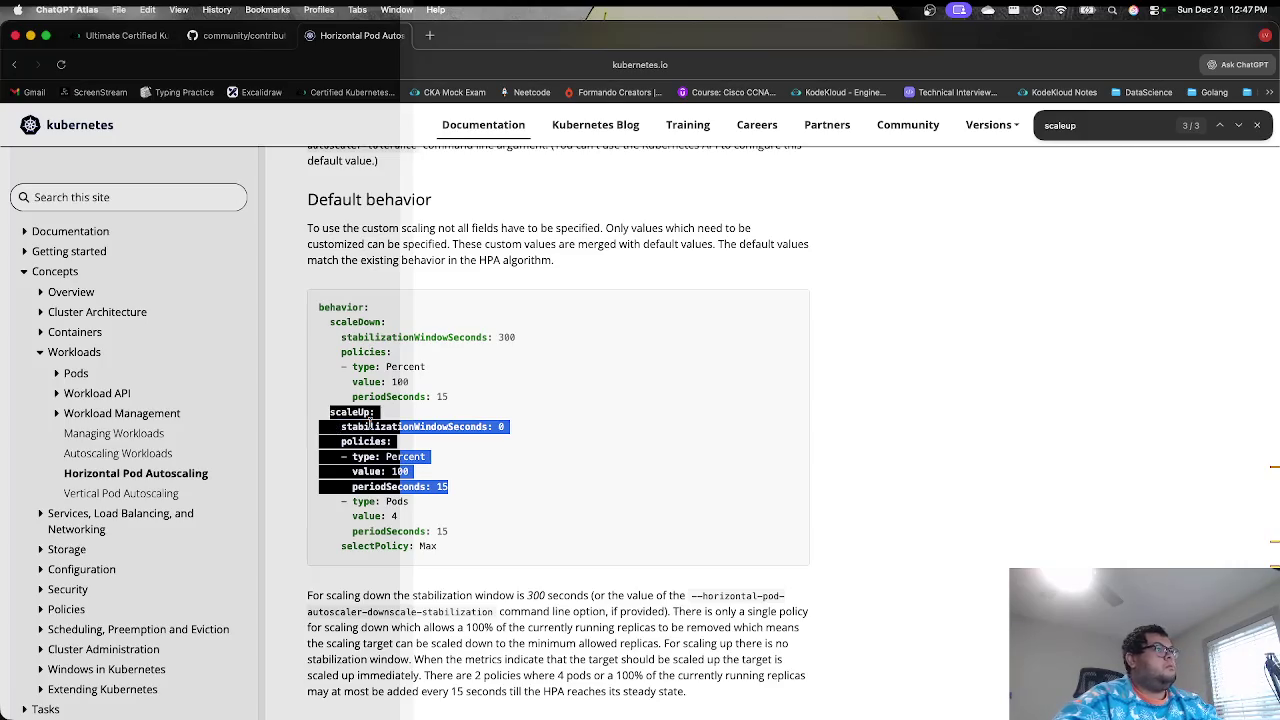
key("super+c")
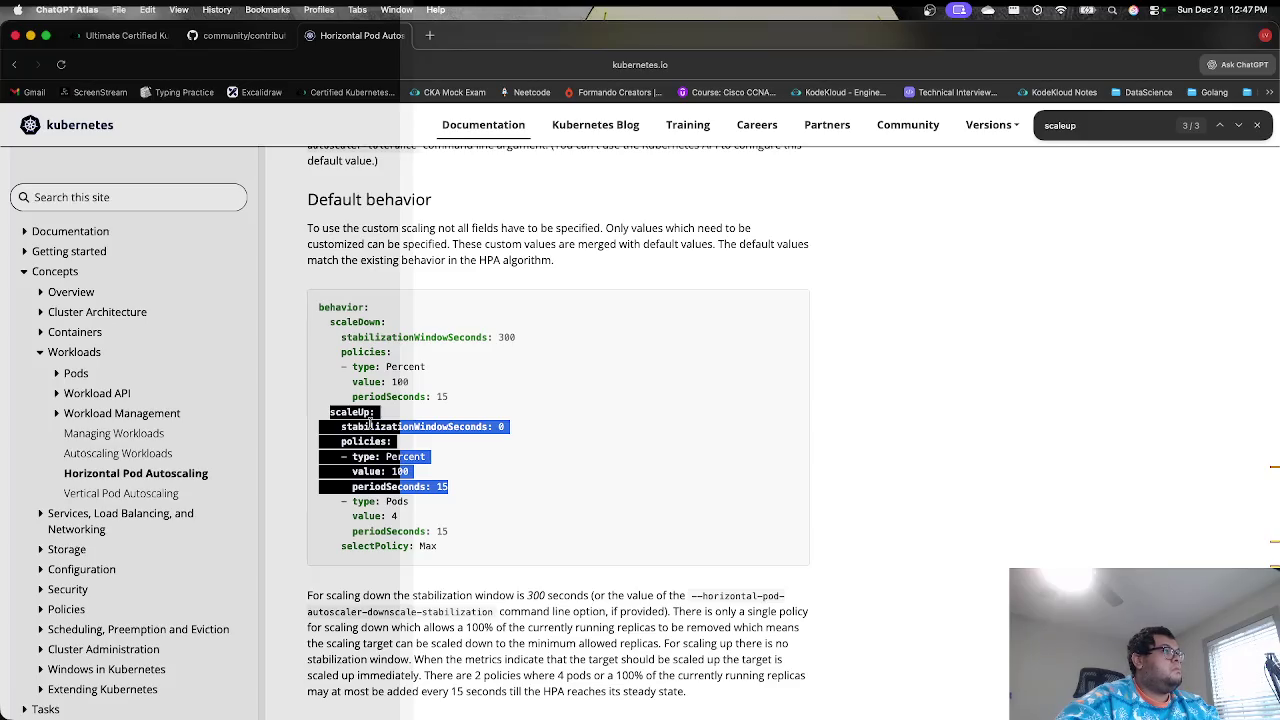
left_click(245, 36)
left_click(128, 36)
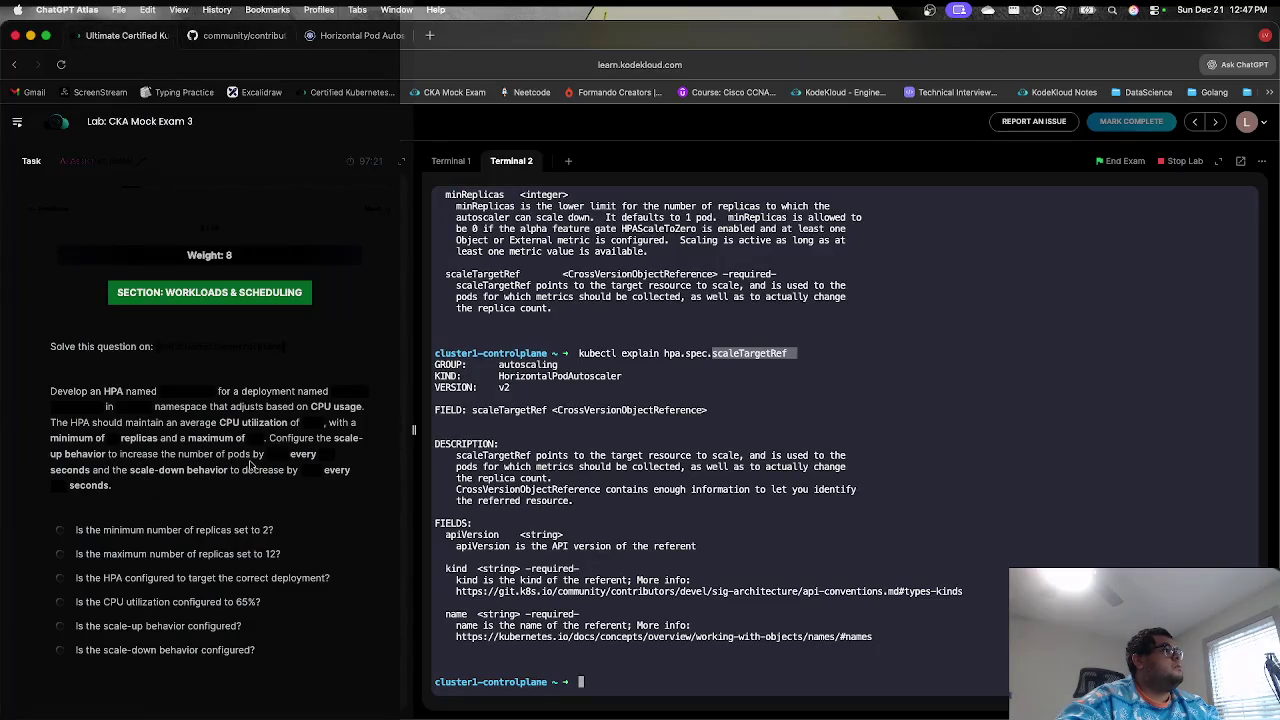
- Remove the stray 'i' and add a blank line after averageUtilization: 65 in the HPA manifest
left_click(566, 503)
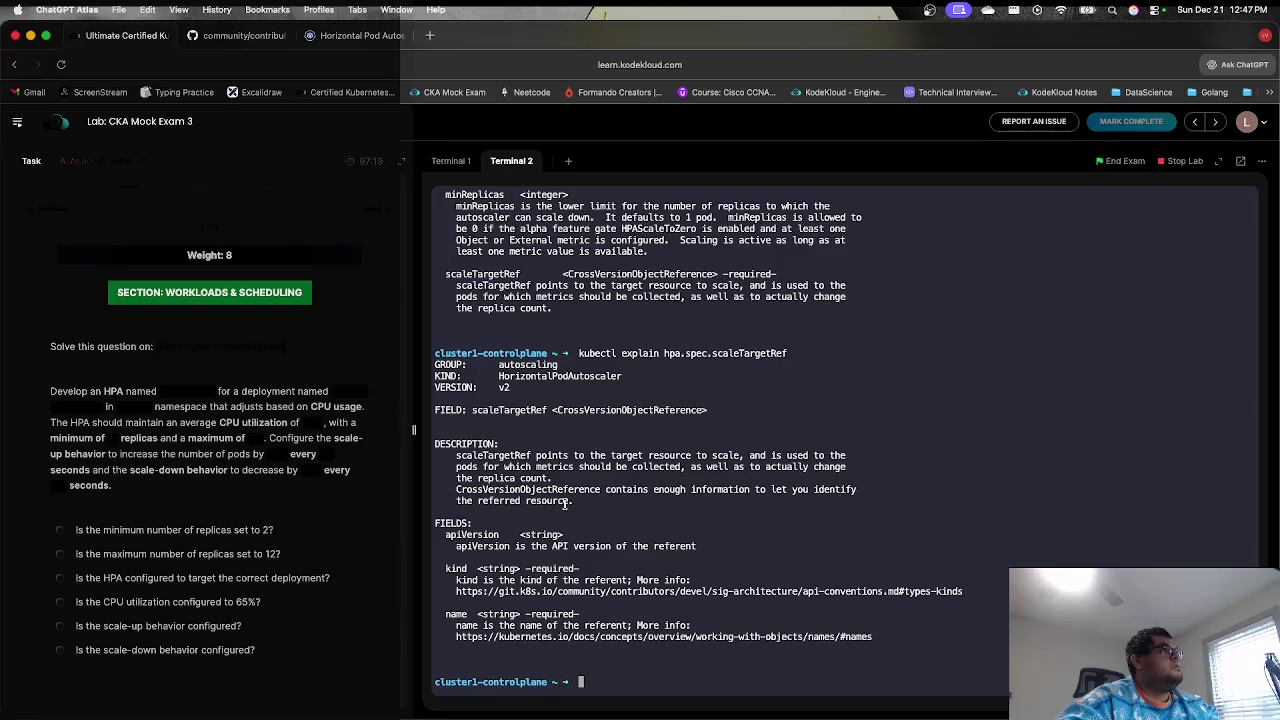
left_click(450, 160)
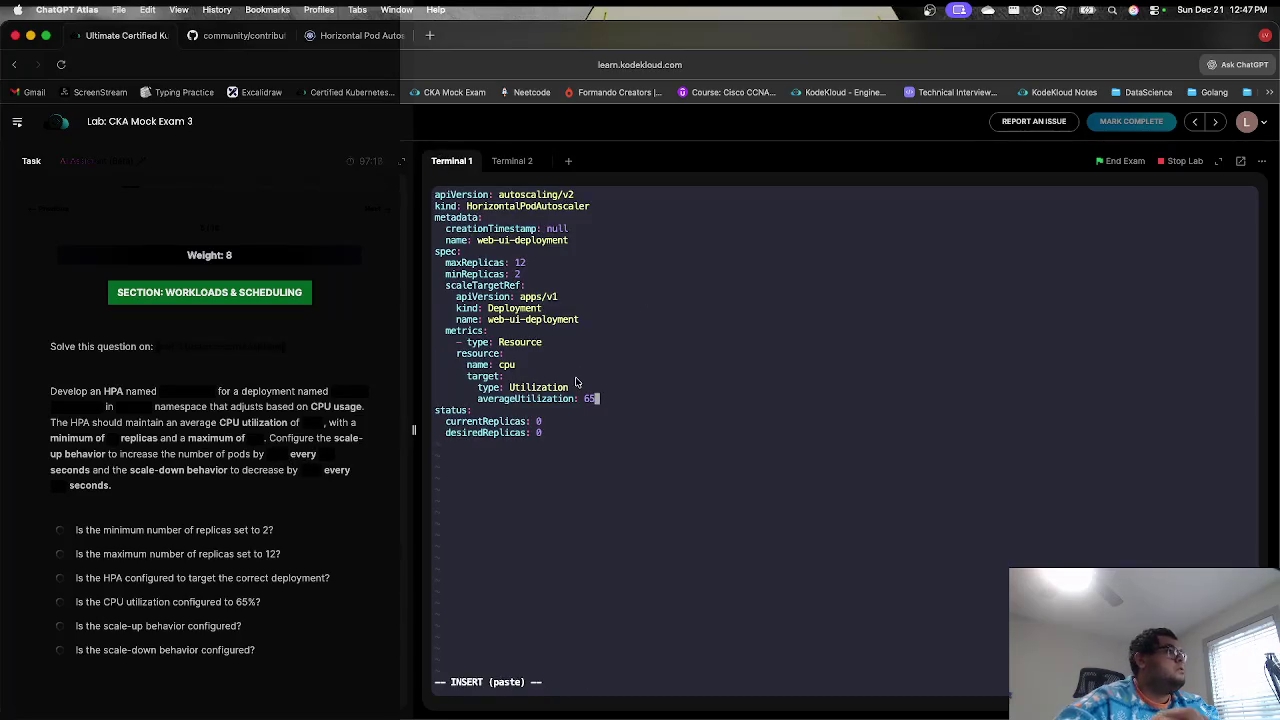
type("i")
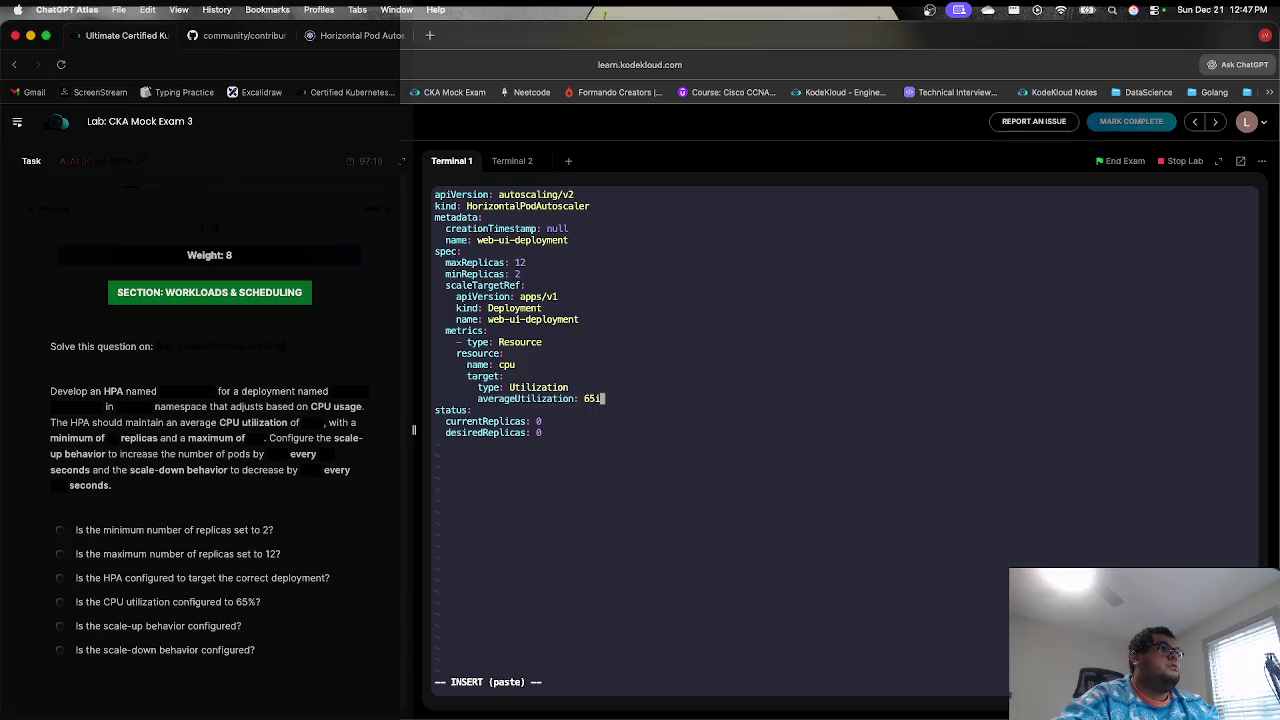
key("BackSpace")
key("Return")
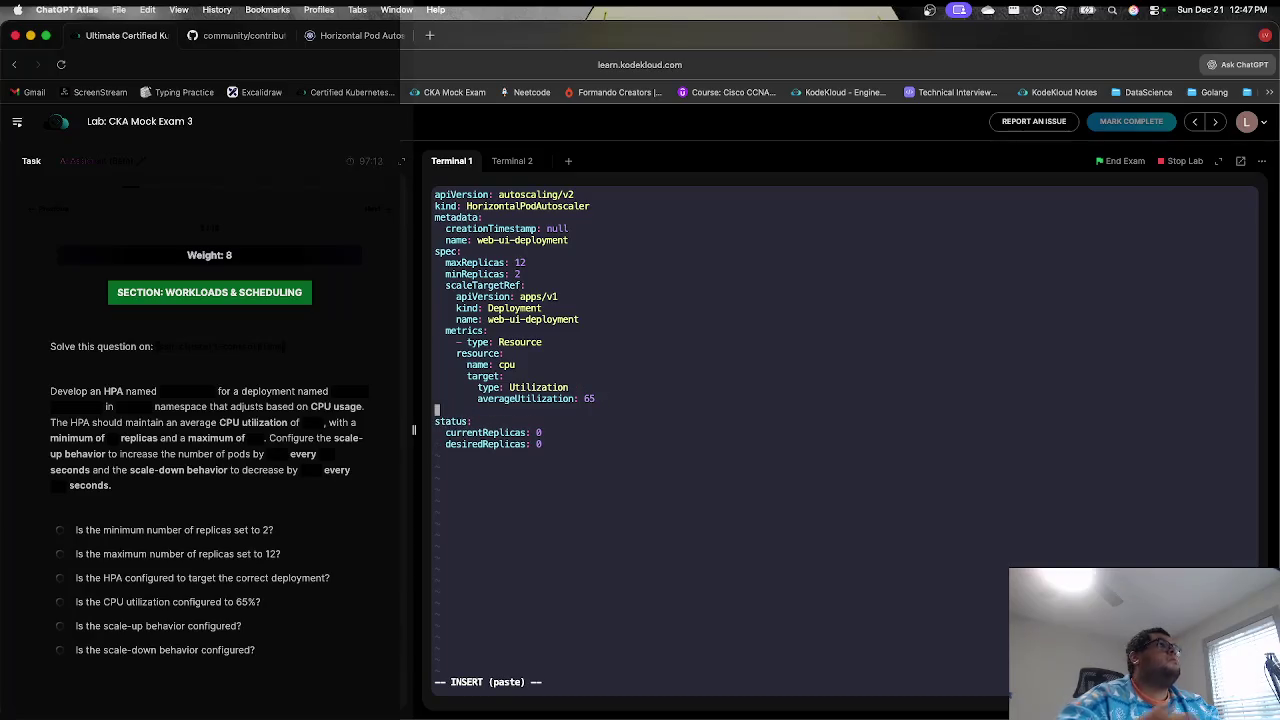
left_click(340, 37)
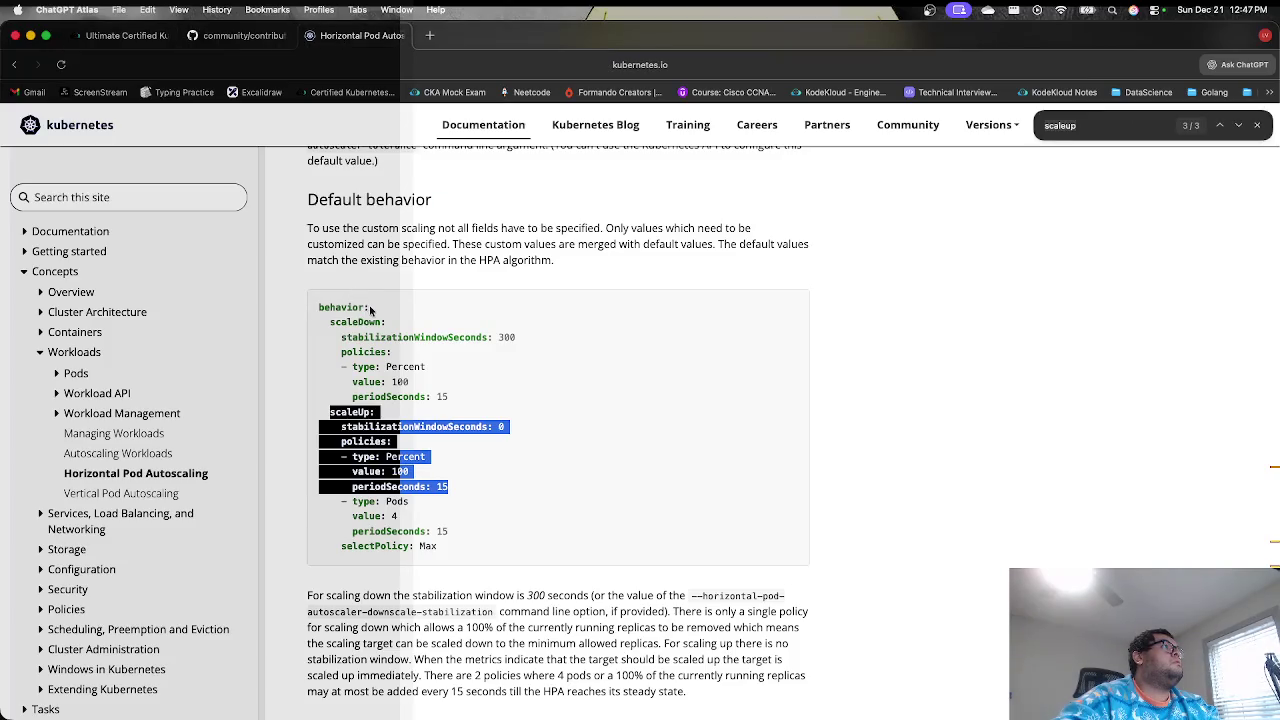
- Scroll back up to the scaleDown Scaling policies example, then return to the lab's HPA YAML
scroll(369, 310, "up", 3)
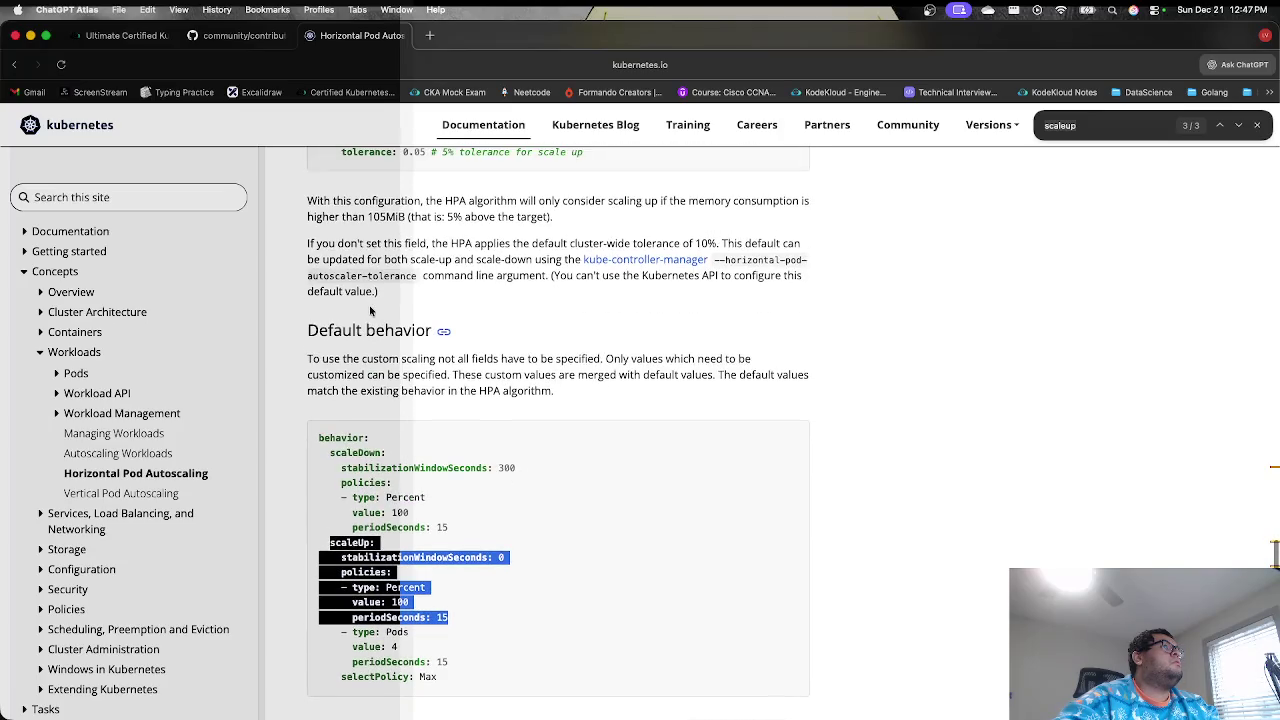
scroll(400, 421, "up", 2)
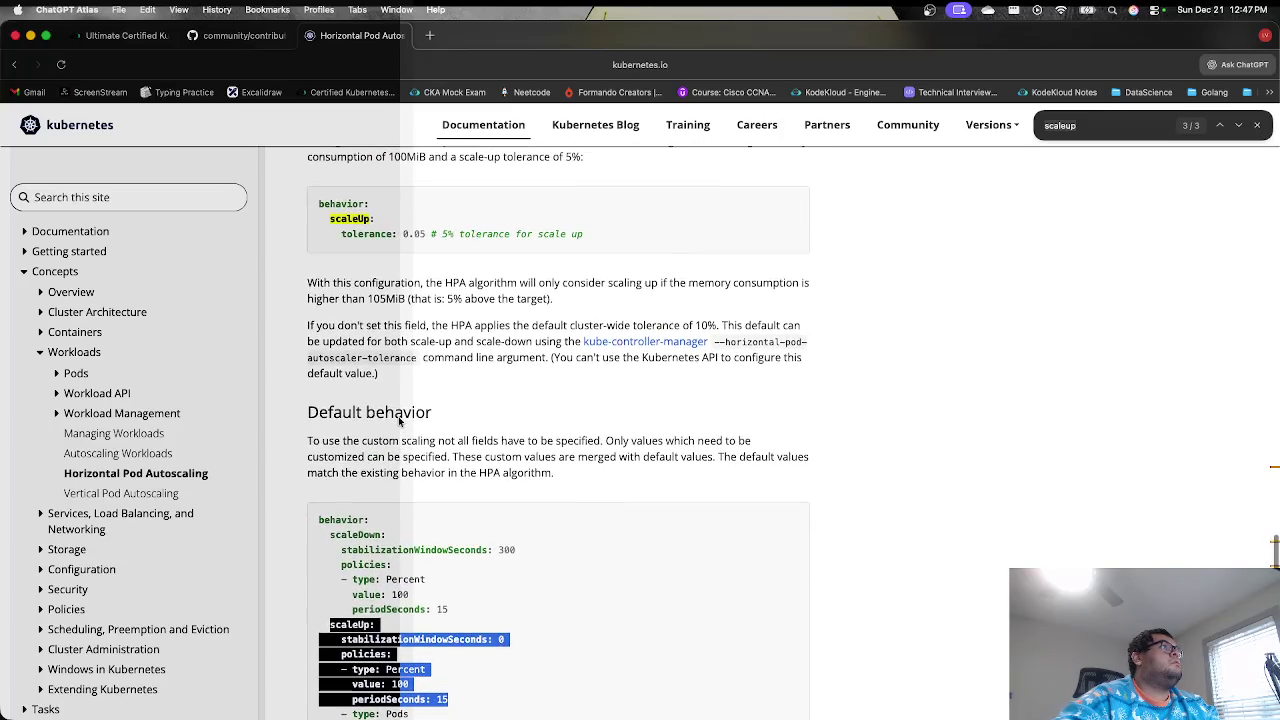
scroll(399, 421, "up", 10)
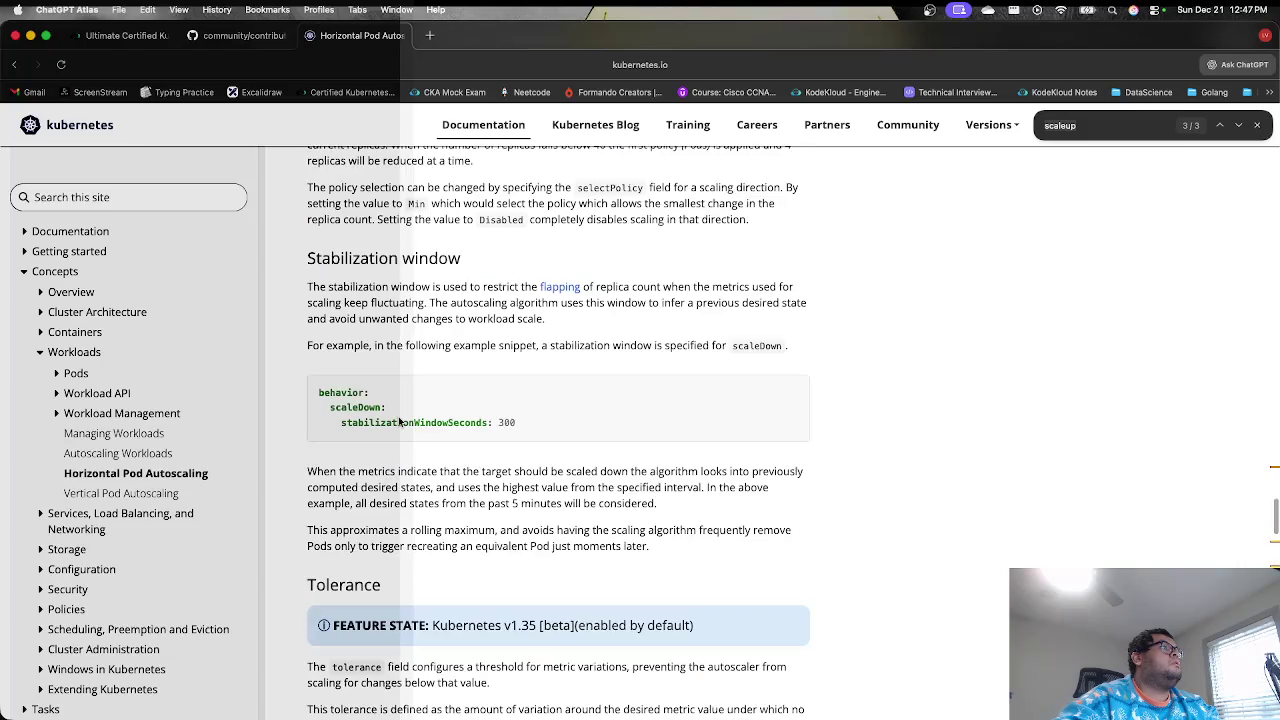
scroll(399, 421, "up", 5)
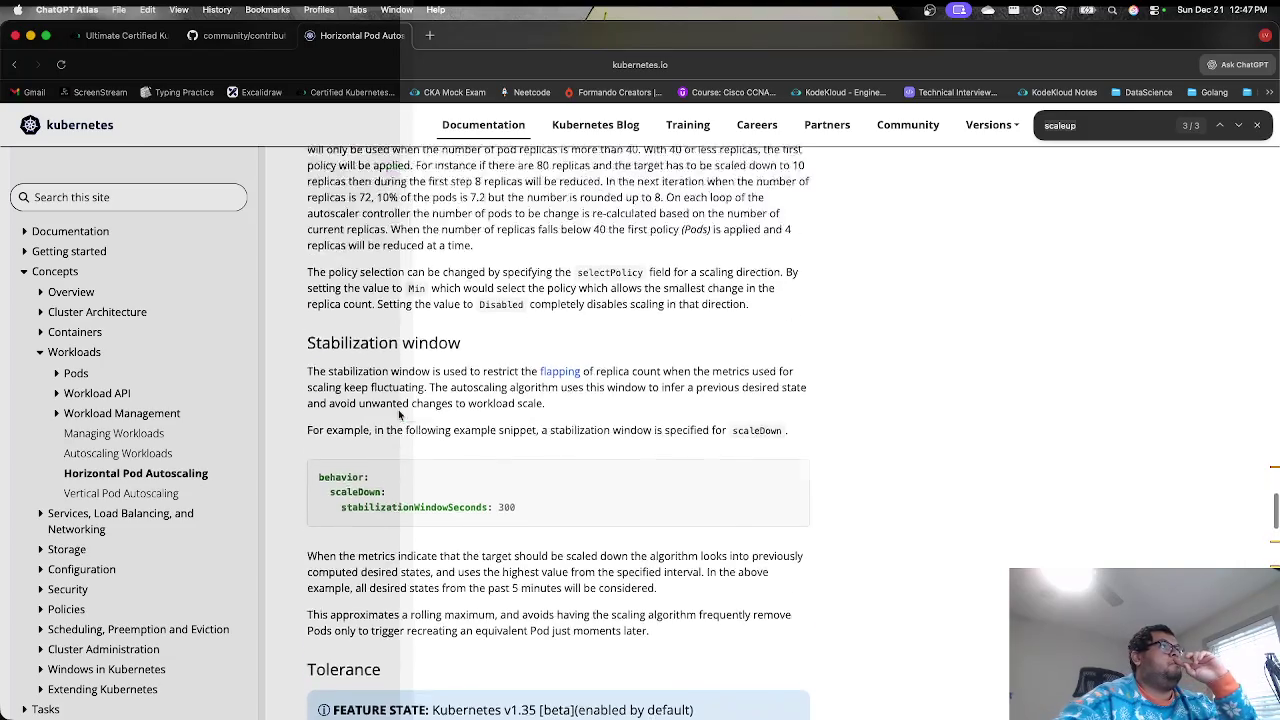
scroll(400, 418, "up", 4)
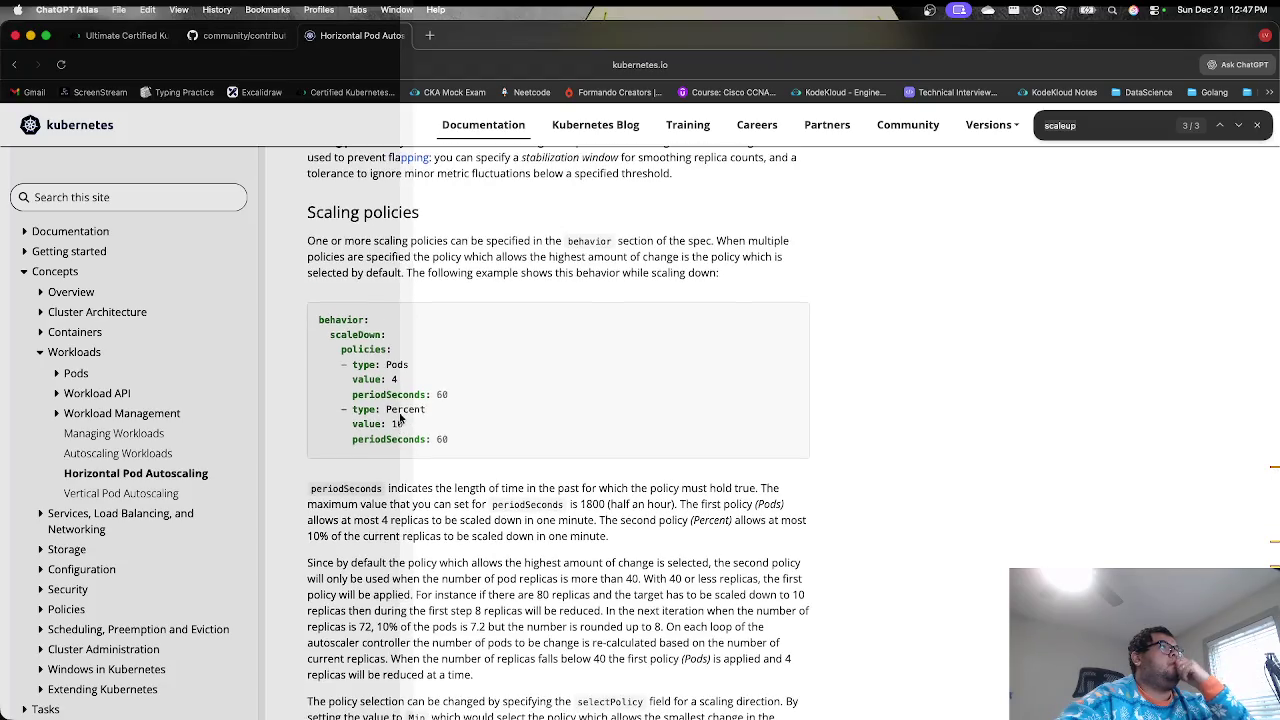
left_click(240, 35)
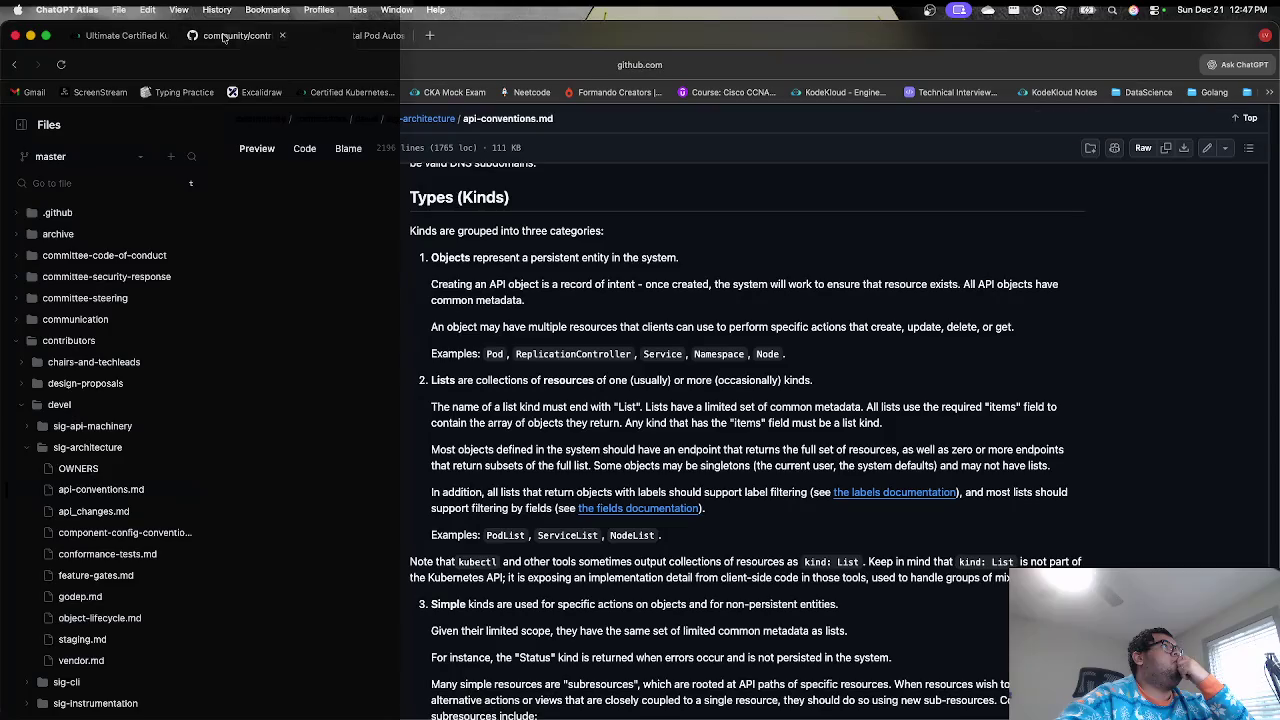
left_click(125, 37)
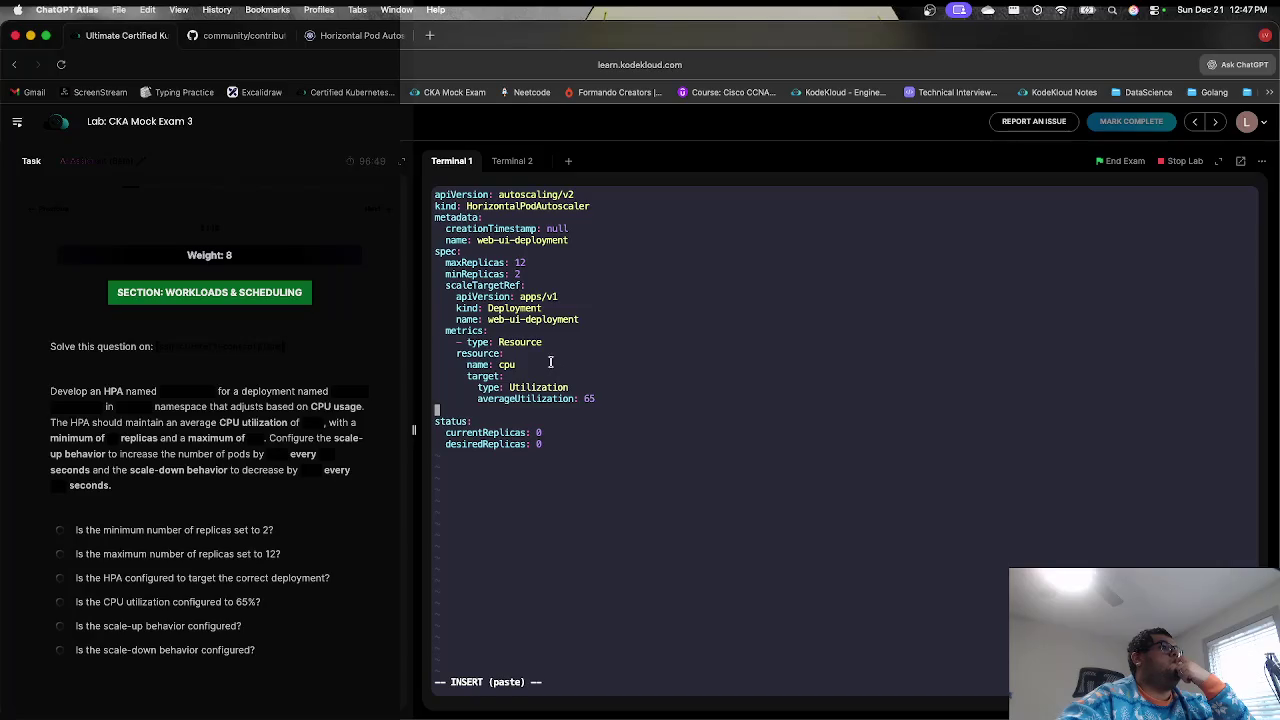
left_click(511, 160)
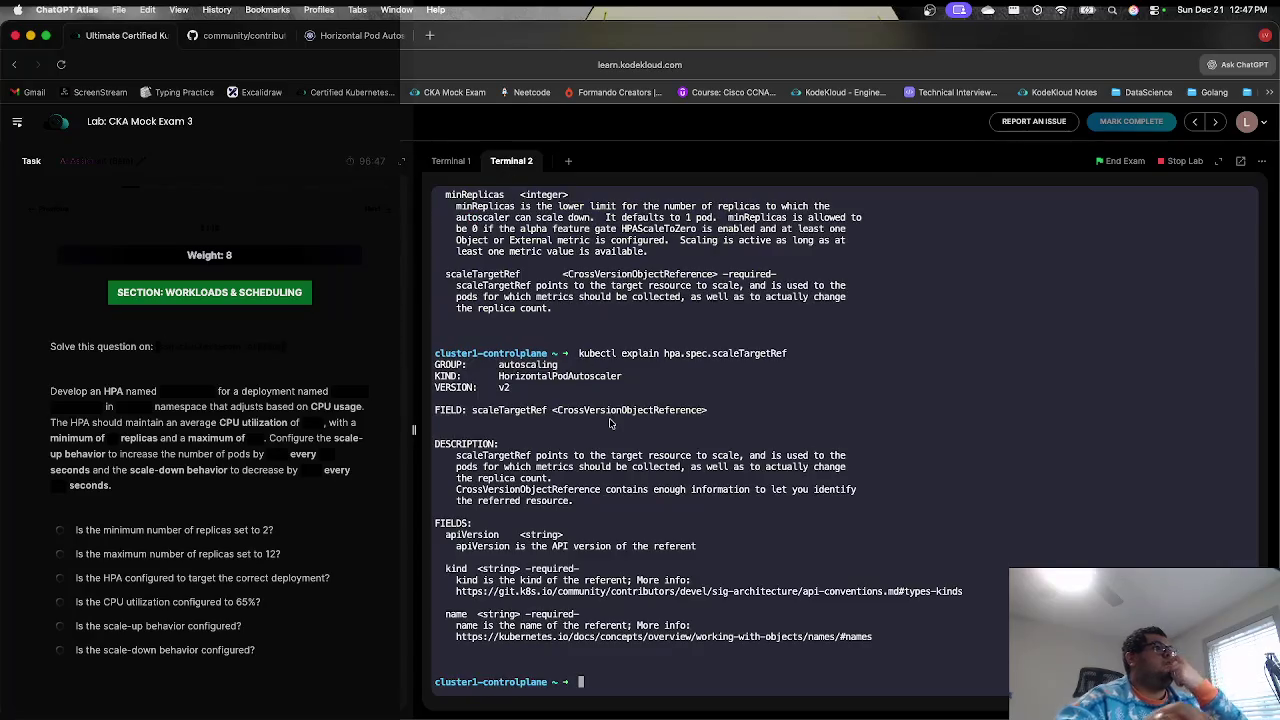
key("Up")
key("BackSpace")
key("BackSpace")
key("BackSpace")
key("BackSpace")
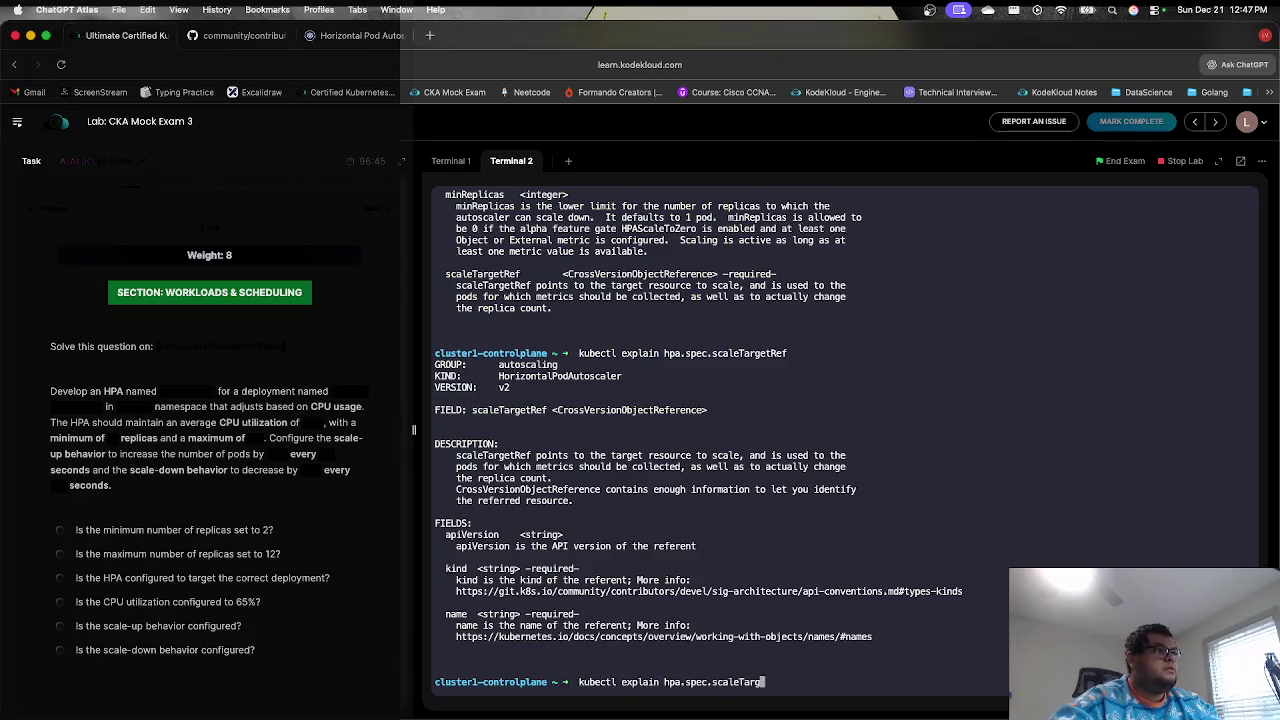
key("BackSpace")
key("BackSpace")
key("BackSpace")
key("BackSpace")
key("BackSpace")
key("BackSpace")
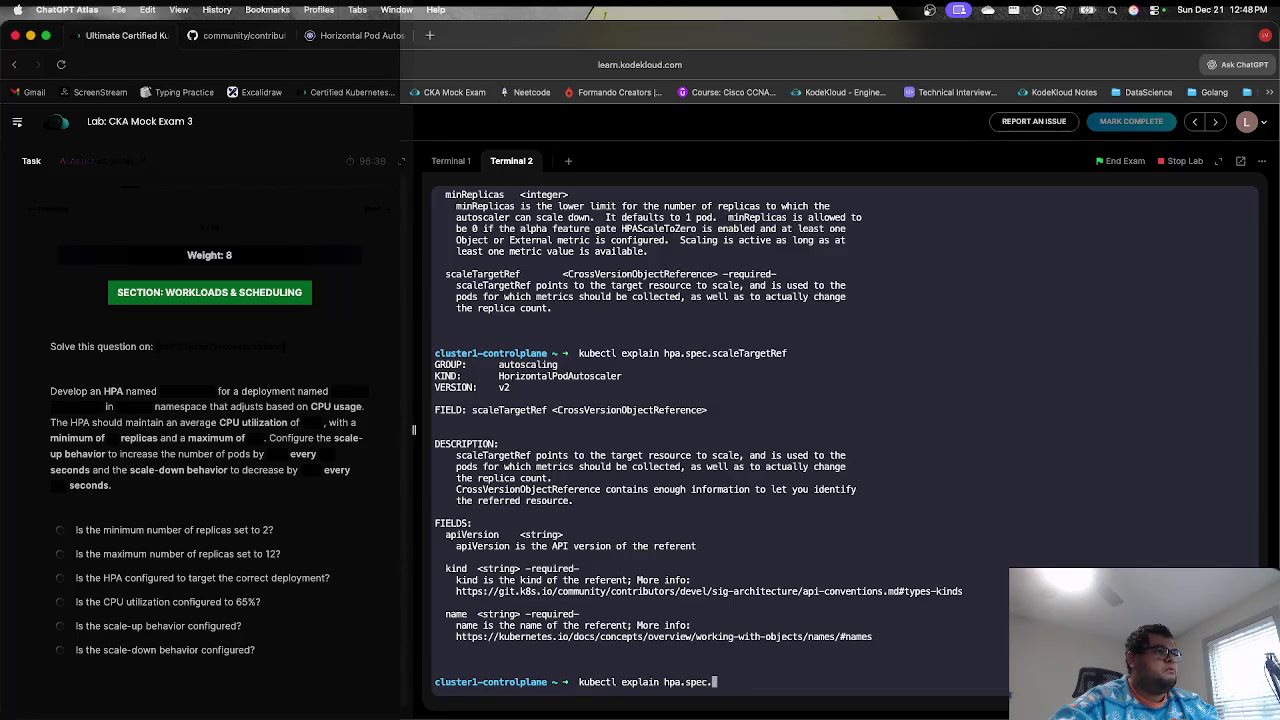
key("Return")
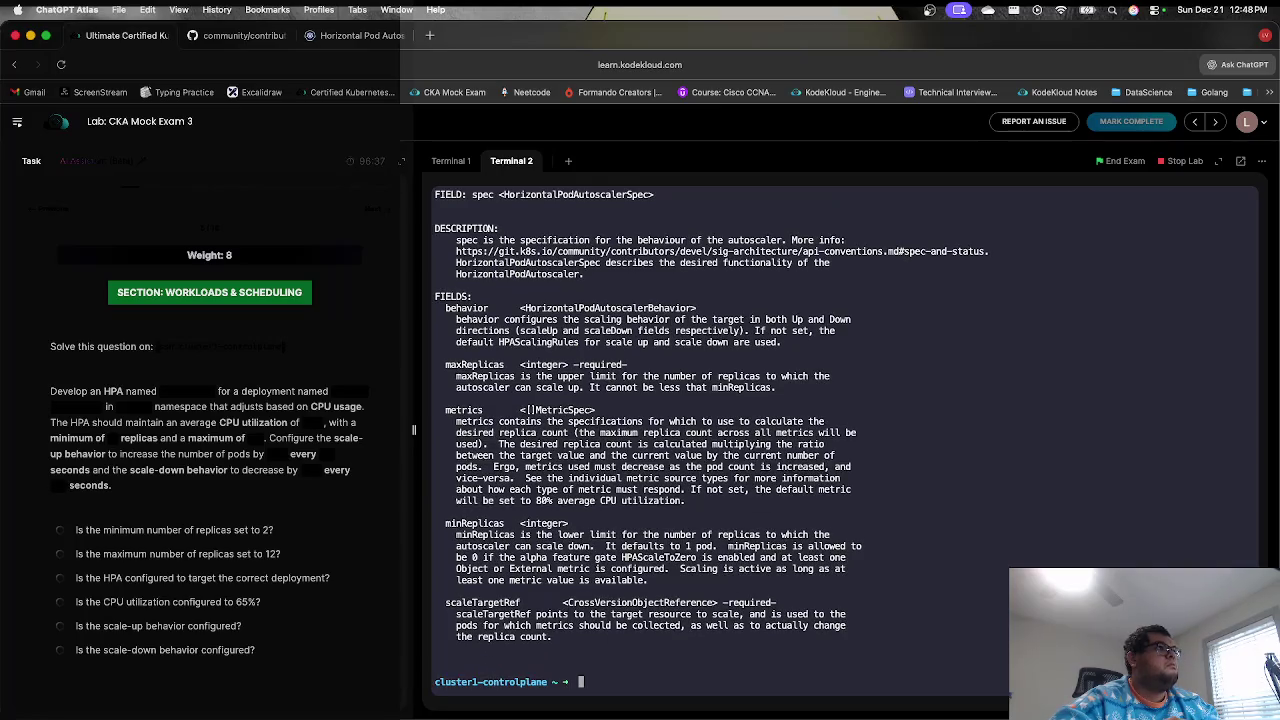
key("Up")
type(".")
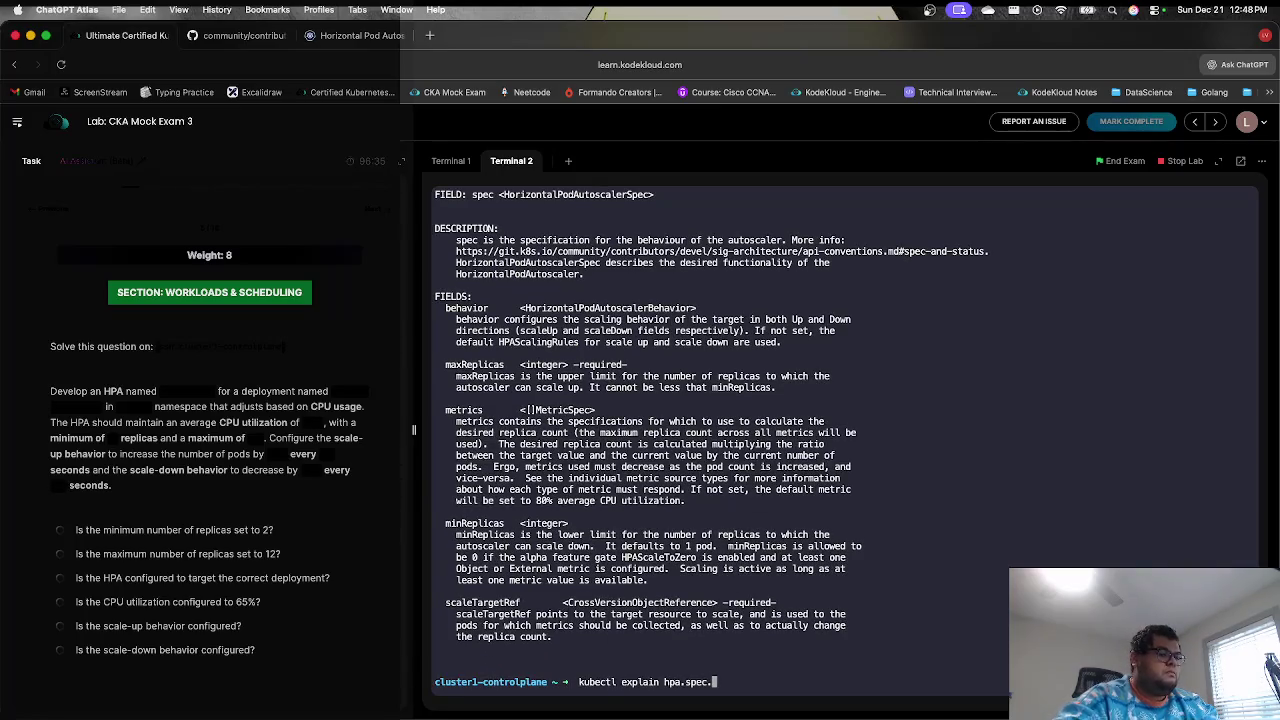
type("behavior")
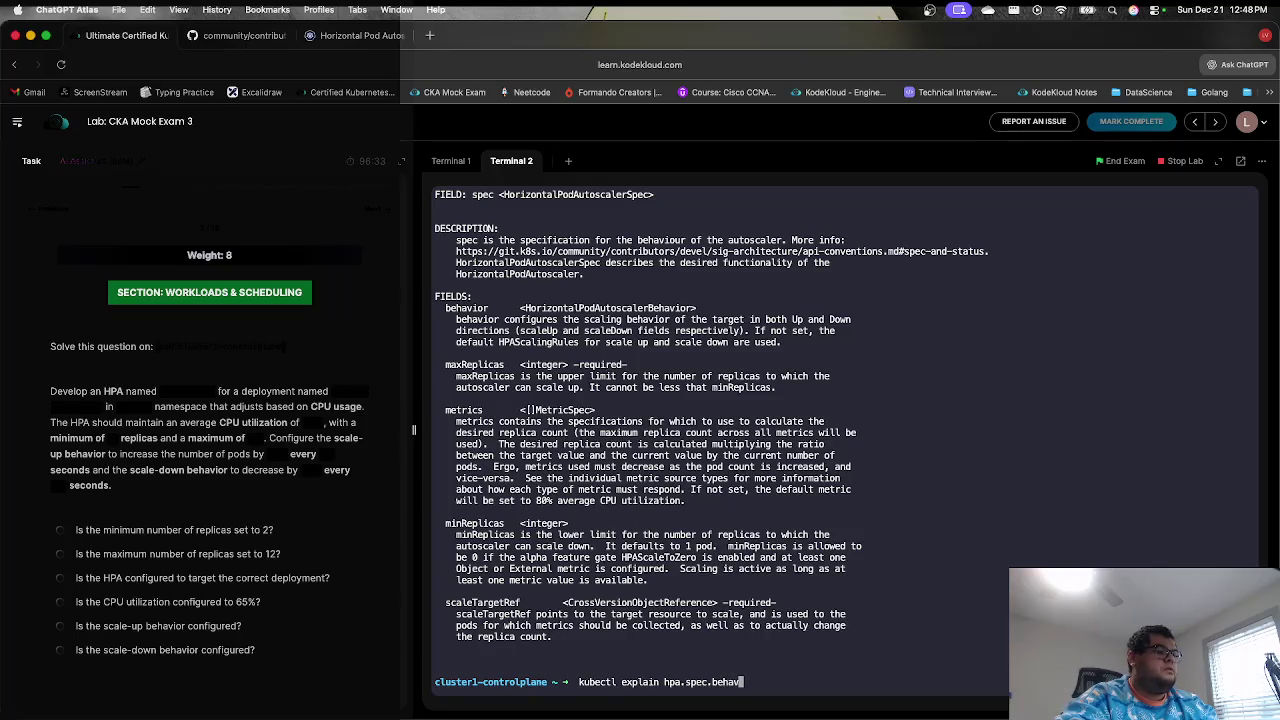
key("Return")
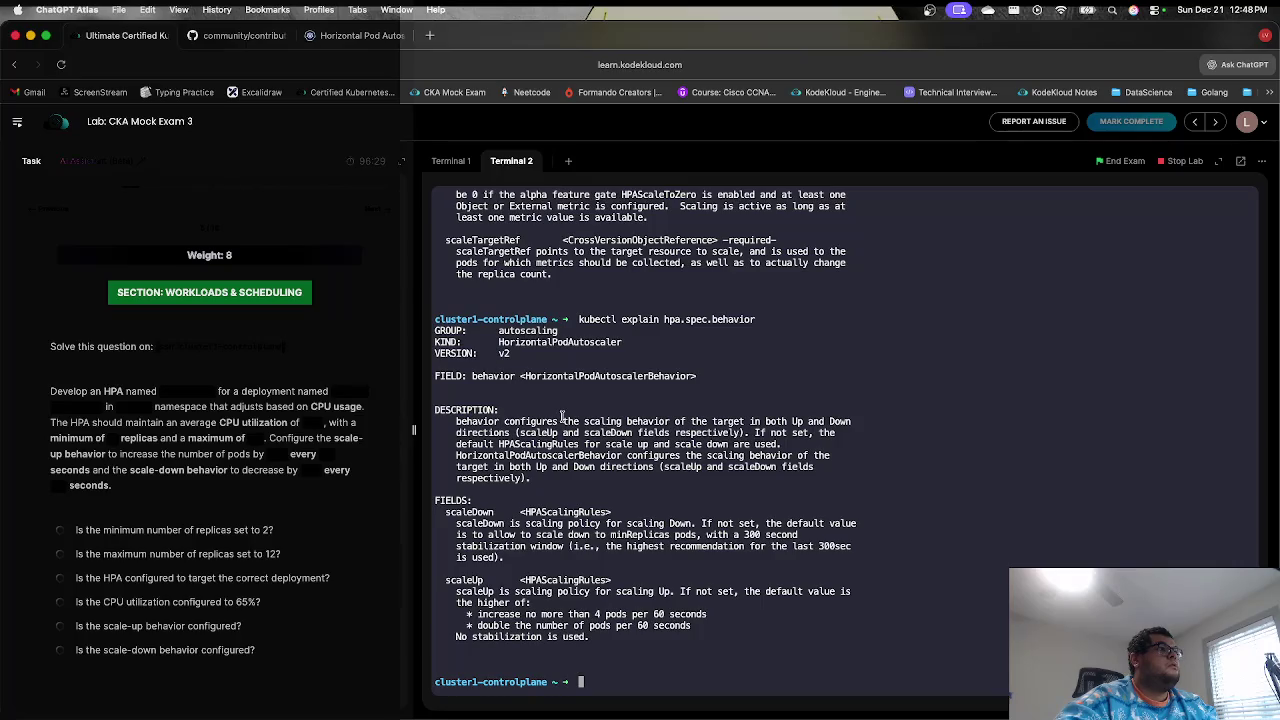
scroll(562, 416, "up", 5)
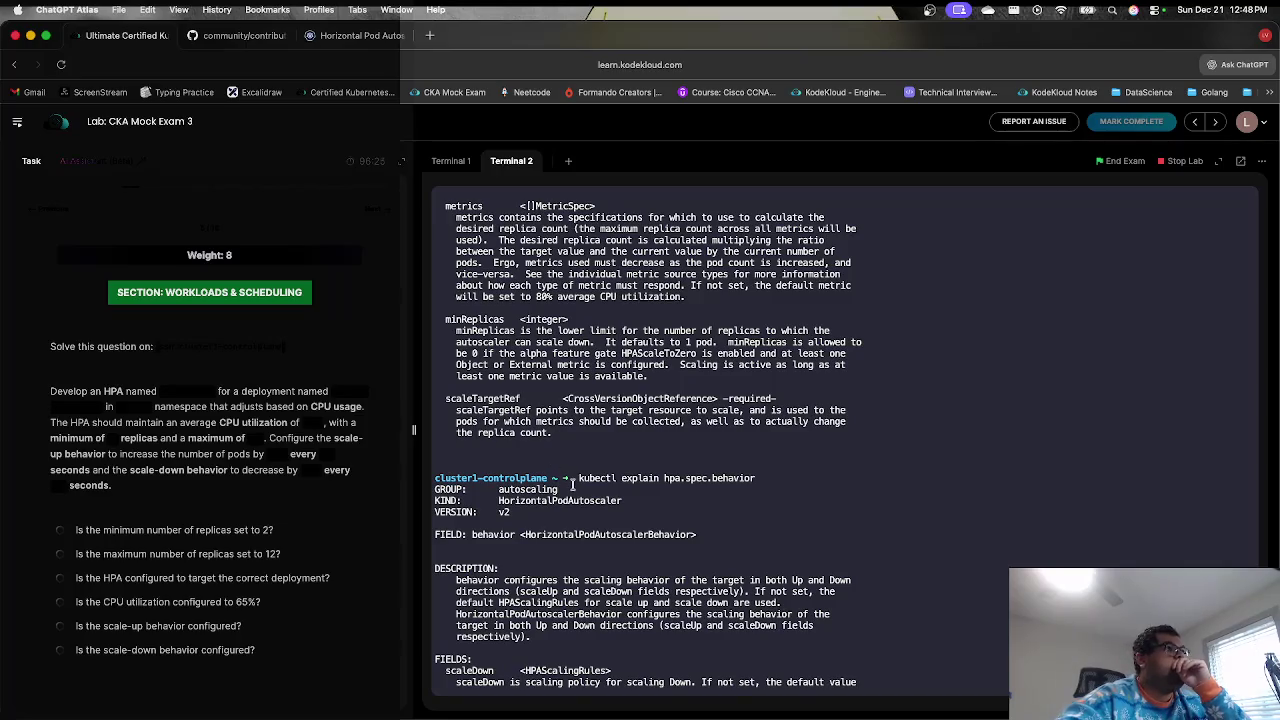
scroll(570, 485, "up", 10)
scroll(570, 487, "down", 10)
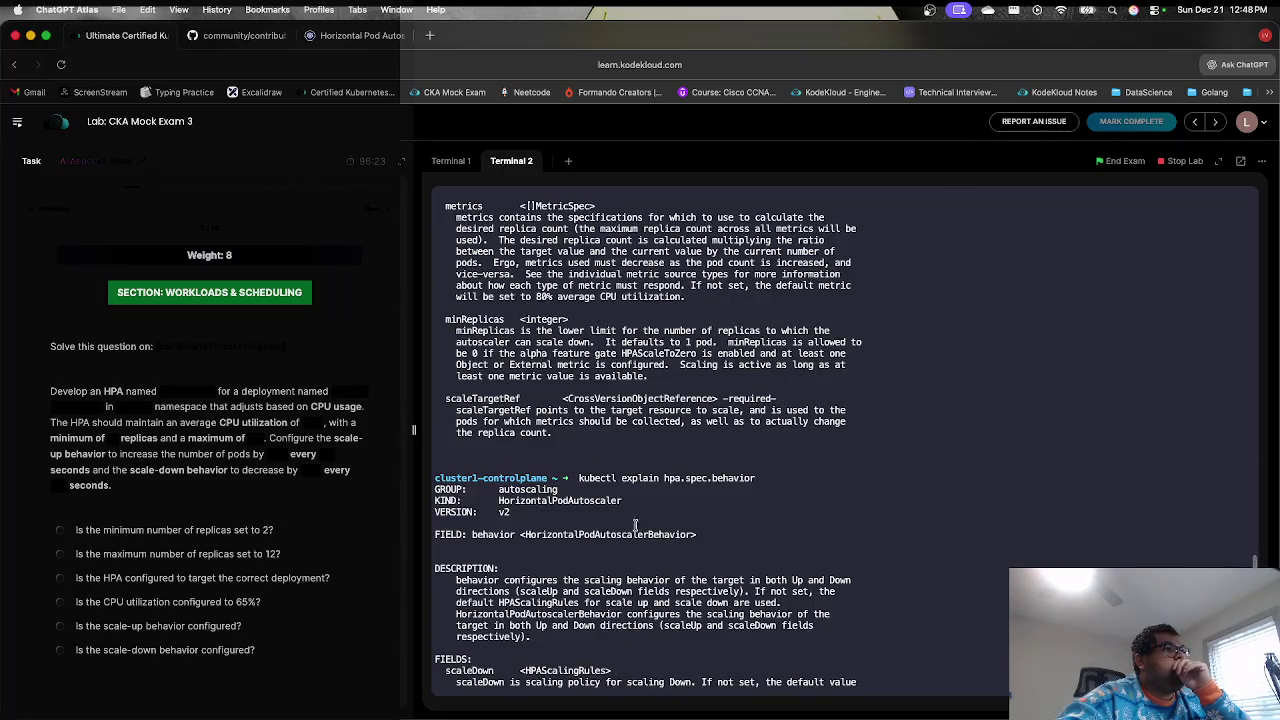
left_click(356, 36)
left_click(241, 35)
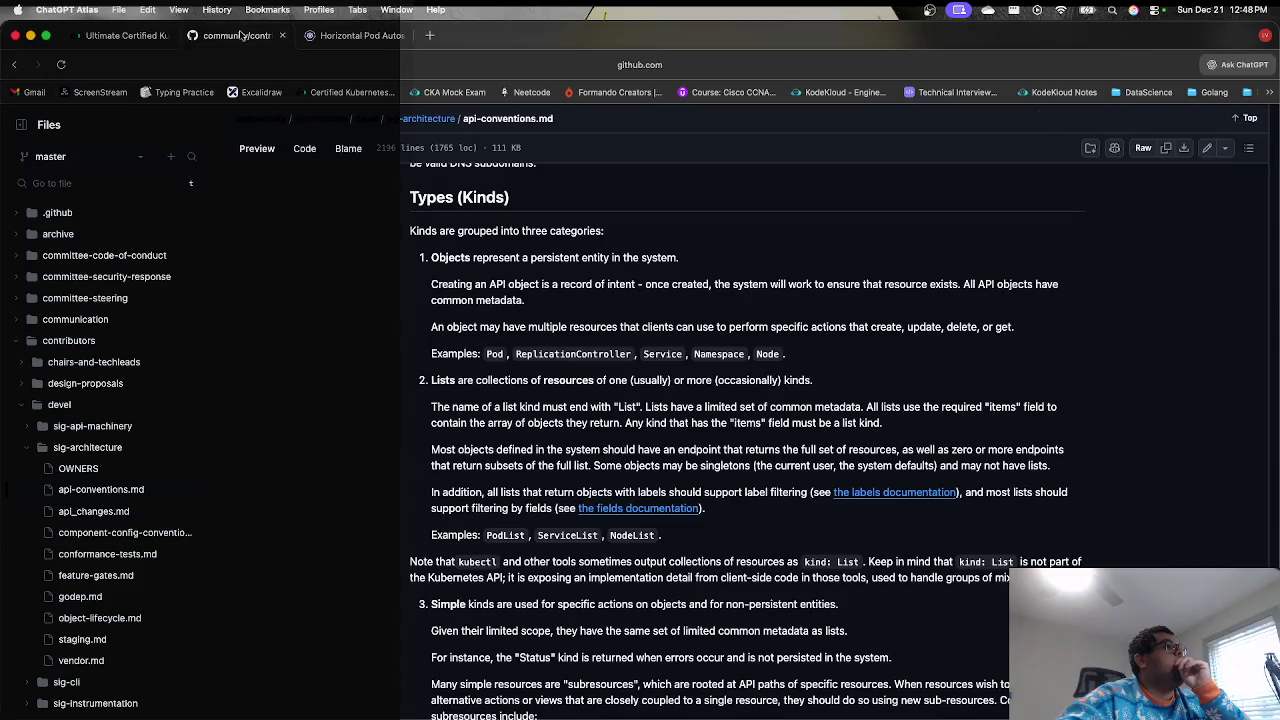
left_click(126, 36)
left_click(452, 161)
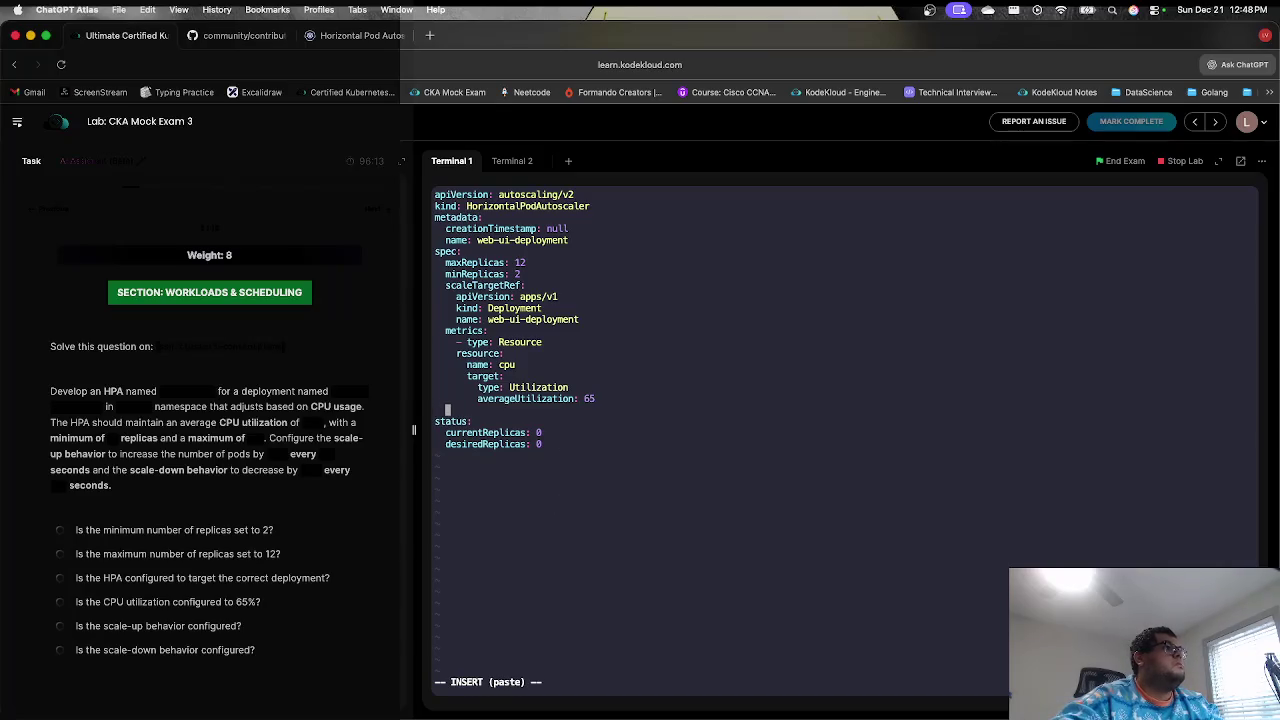
- Copy the docs' behavior example (Pods 4, Percent 10, per 60 seconds) and paste it below averageUtilization
left_click(316, 37)
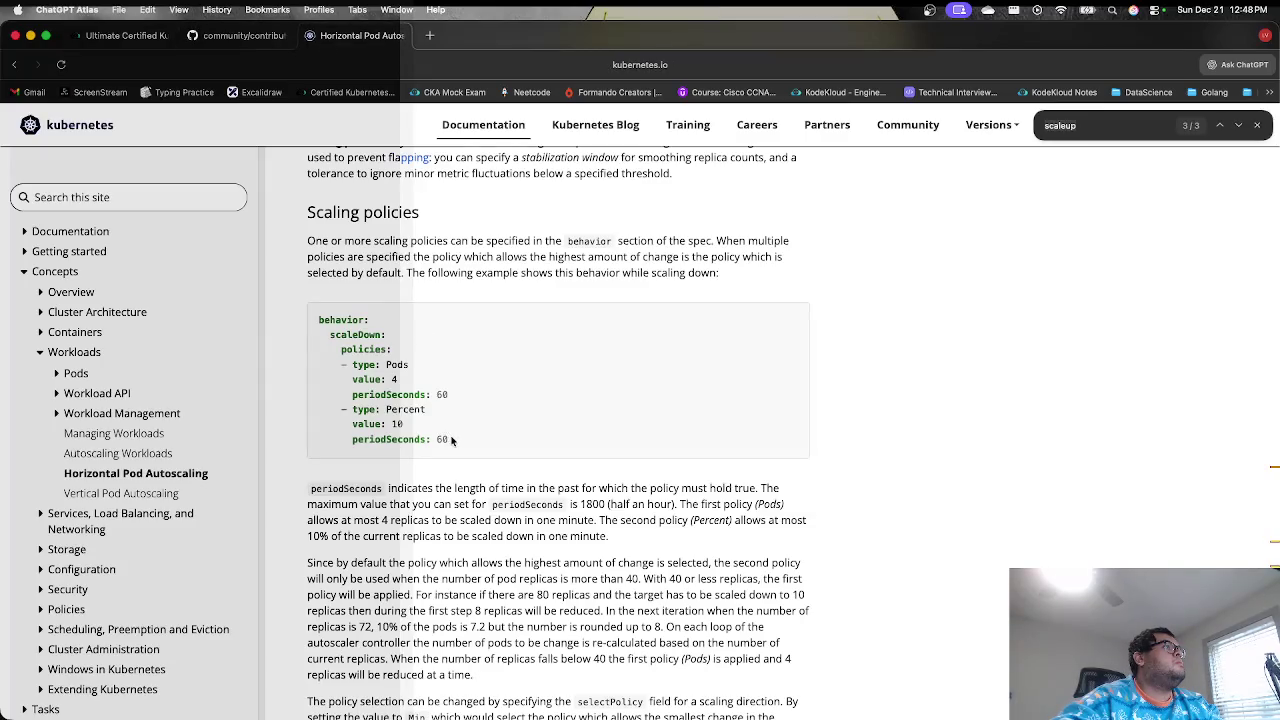
mouse_move(452, 440)
left_mouse_down()
mouse_move(350, 420)
mouse_move(330, 362)
left_mouse_up()
left_click(445, 396)
mouse_move(452, 440)
left_mouse_down()
mouse_move(325, 420)
mouse_move(294, 322)
left_mouse_up()
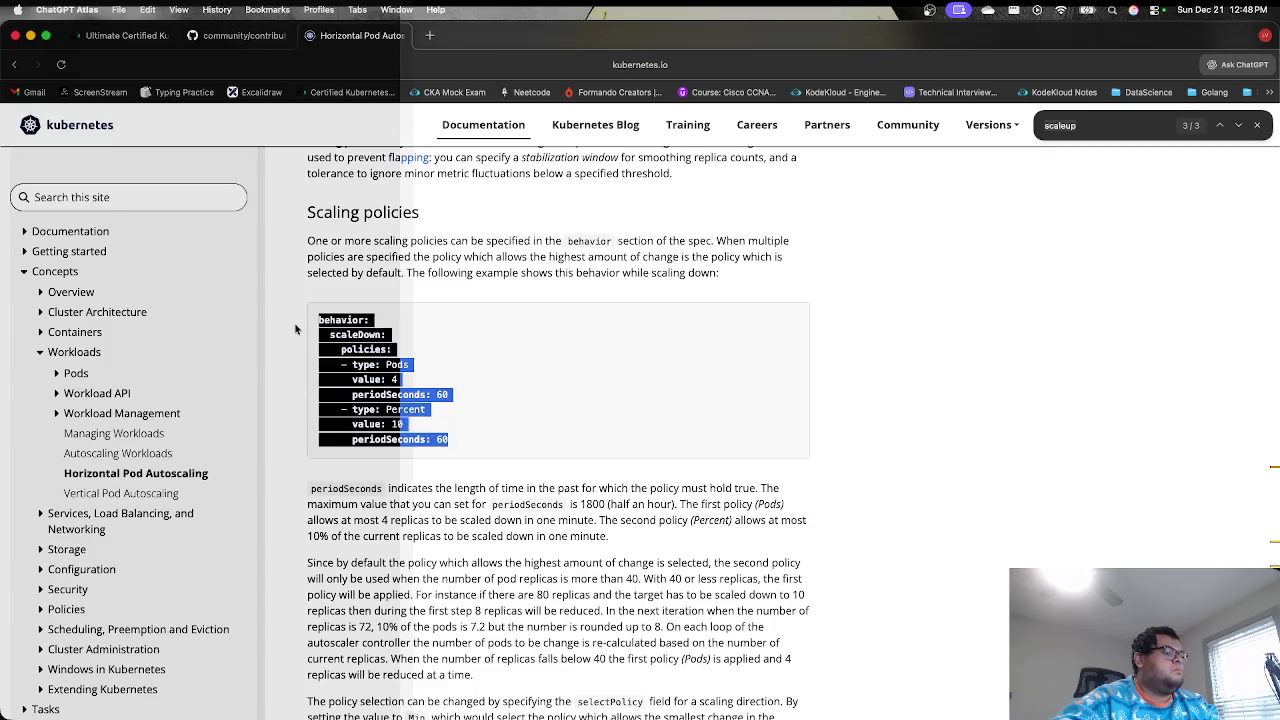
key("super+c")
left_click(127, 35)
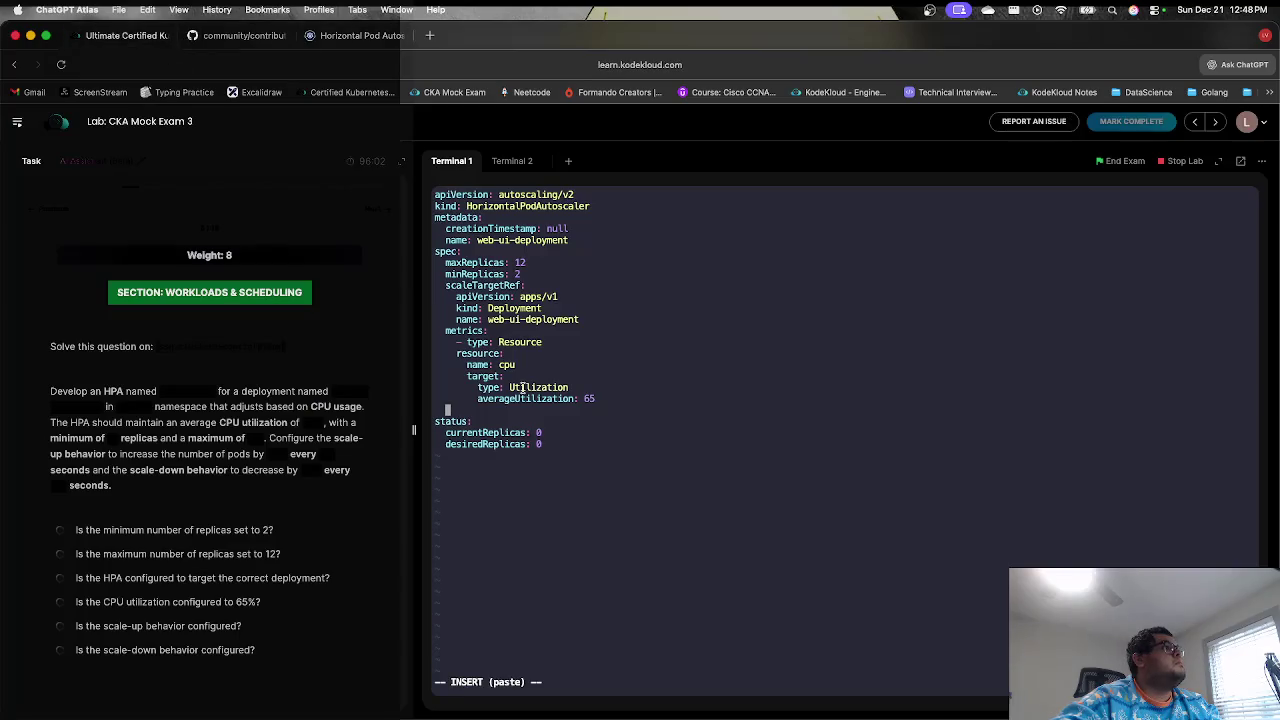
key("super+v")
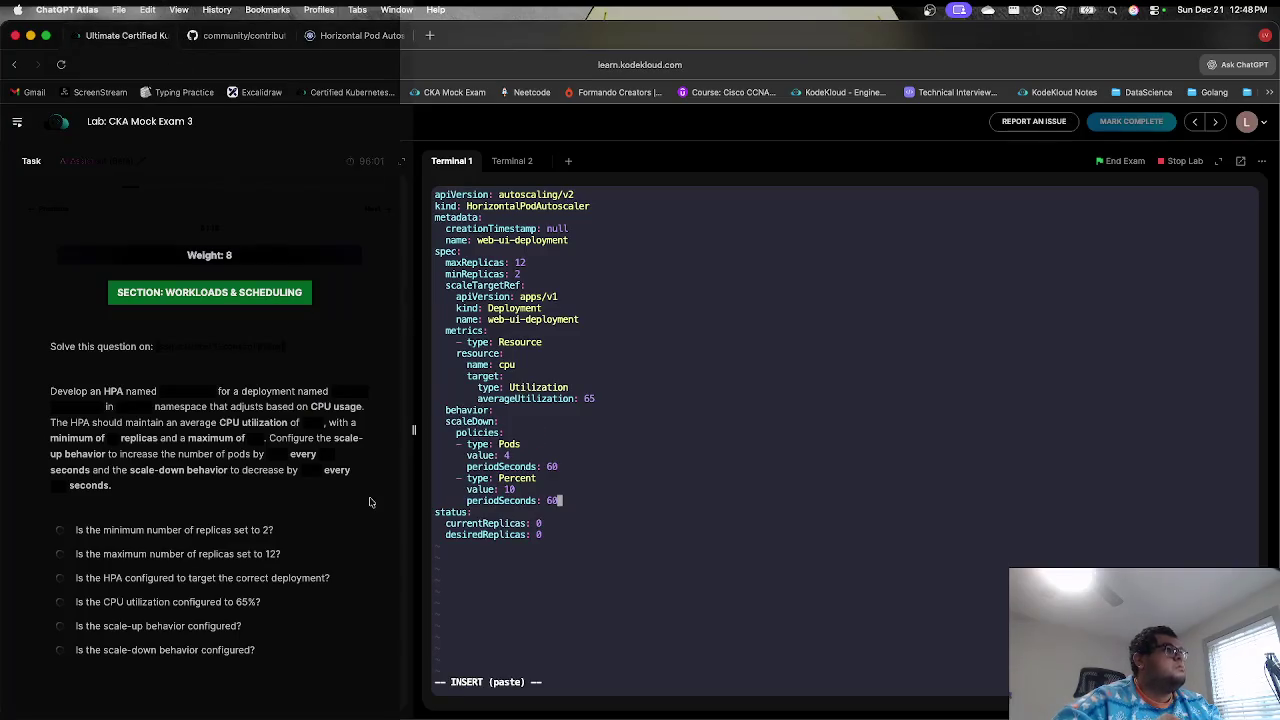
left_click(362, 36)
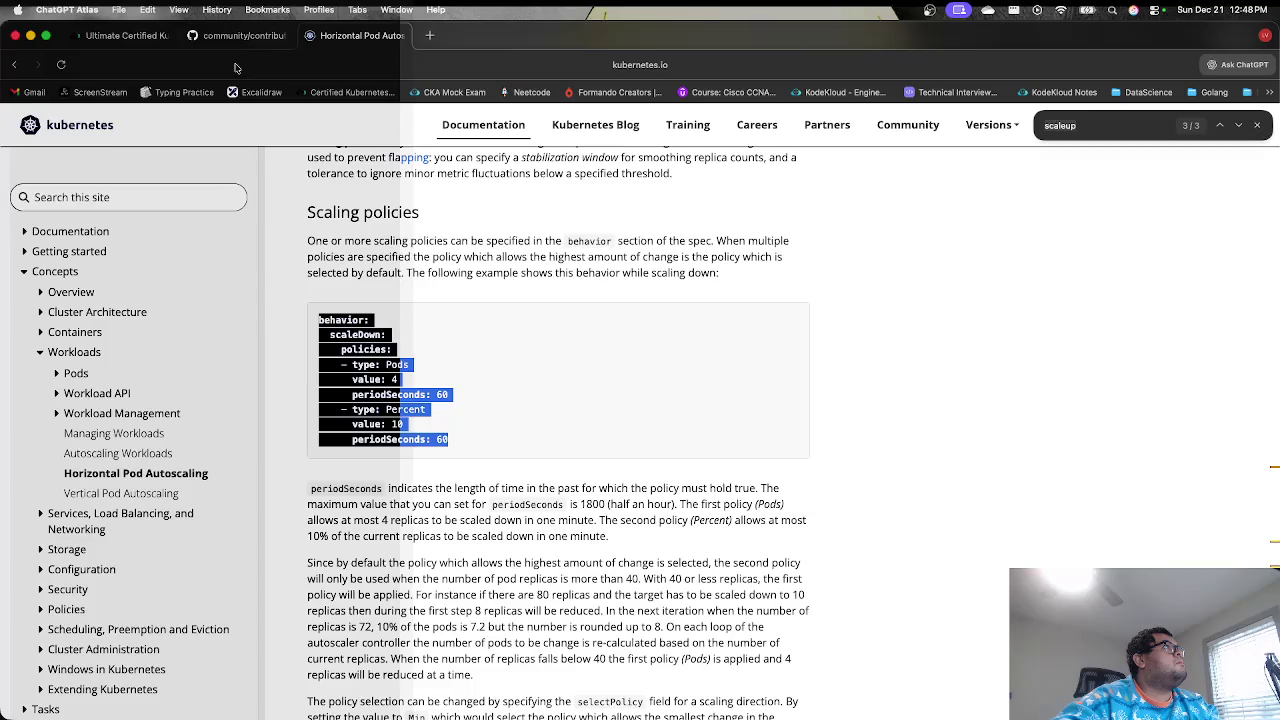
left_click(158, 36)
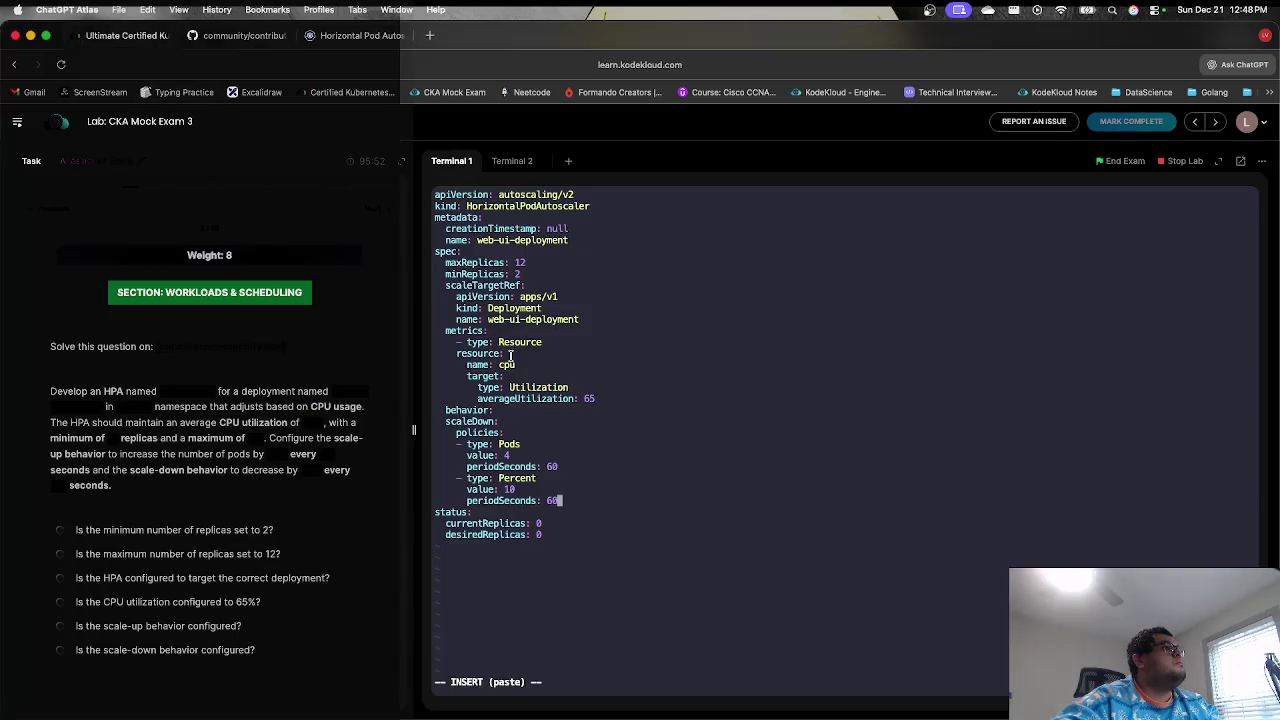
key("Escape")
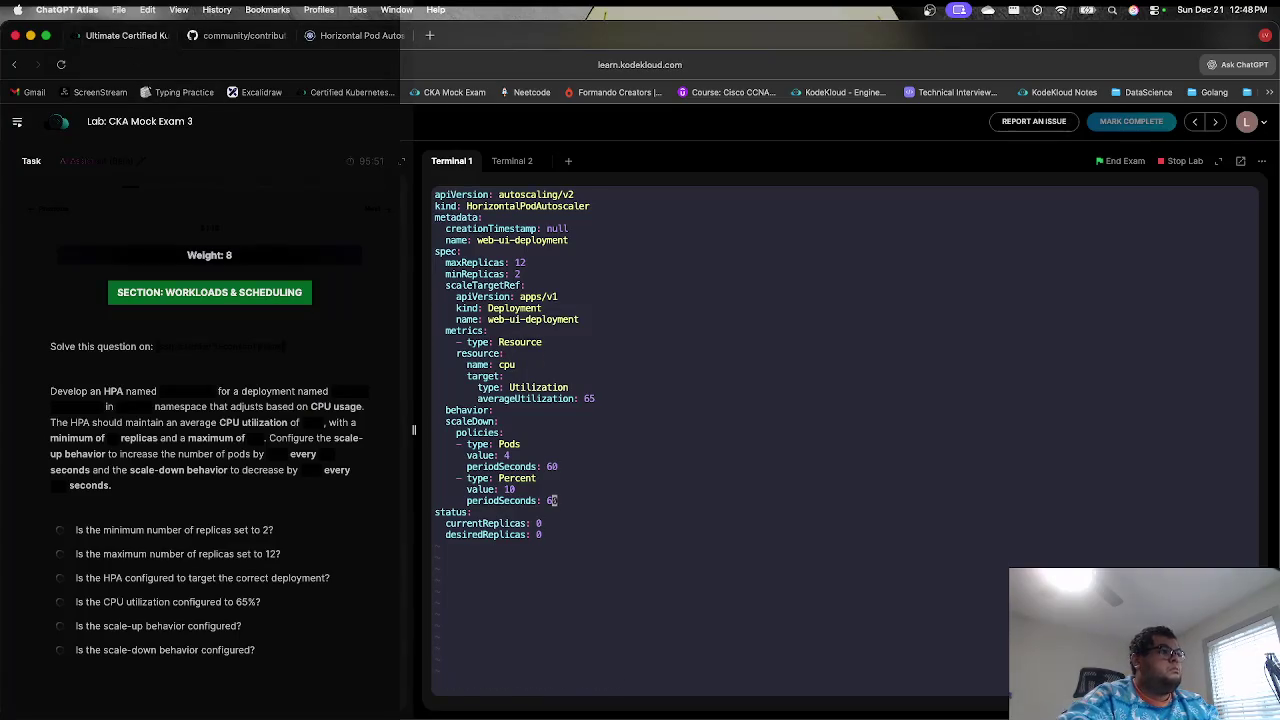
key("u")
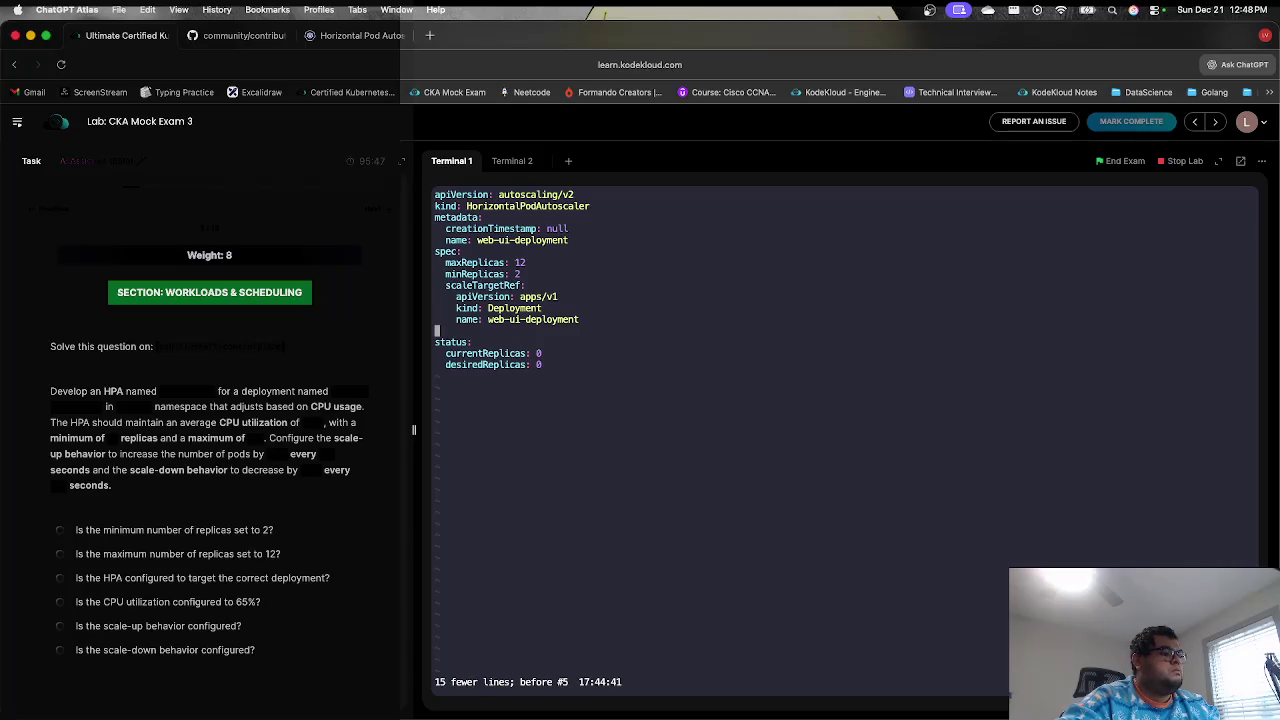
key("ctrl+r")
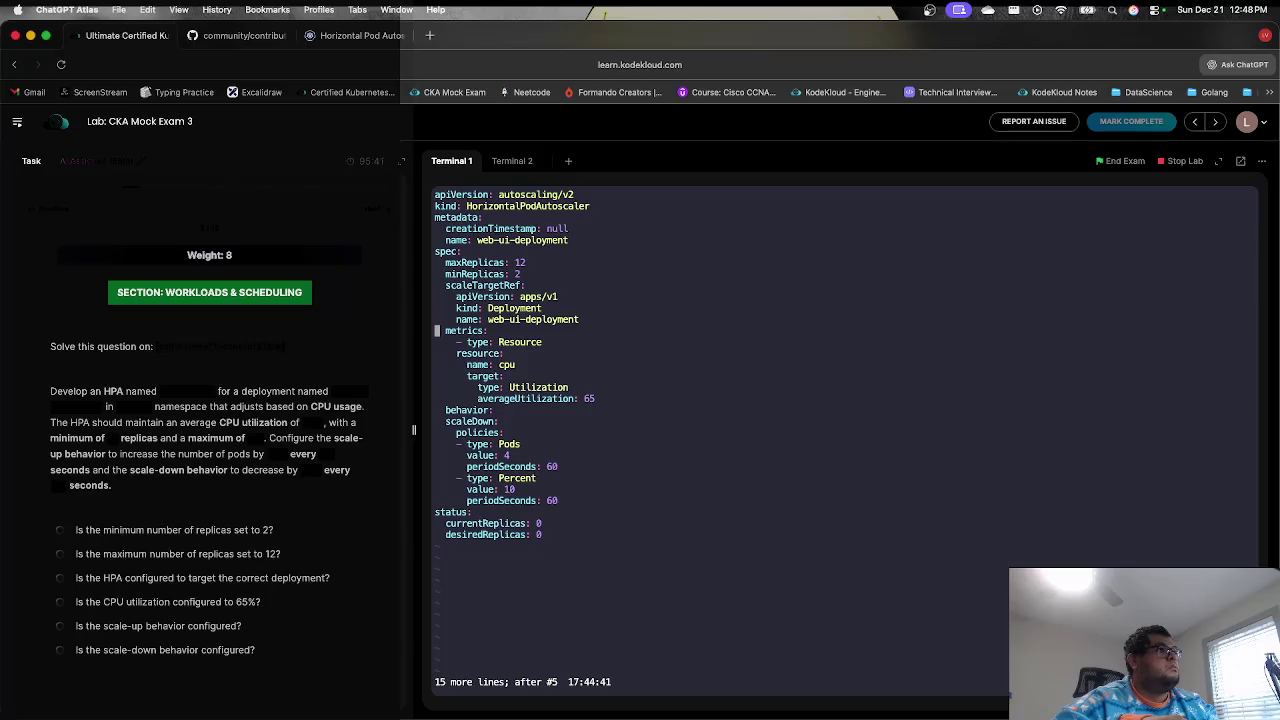
- Indent the scaleDown line so it nests under behavior
left_click(437, 342)
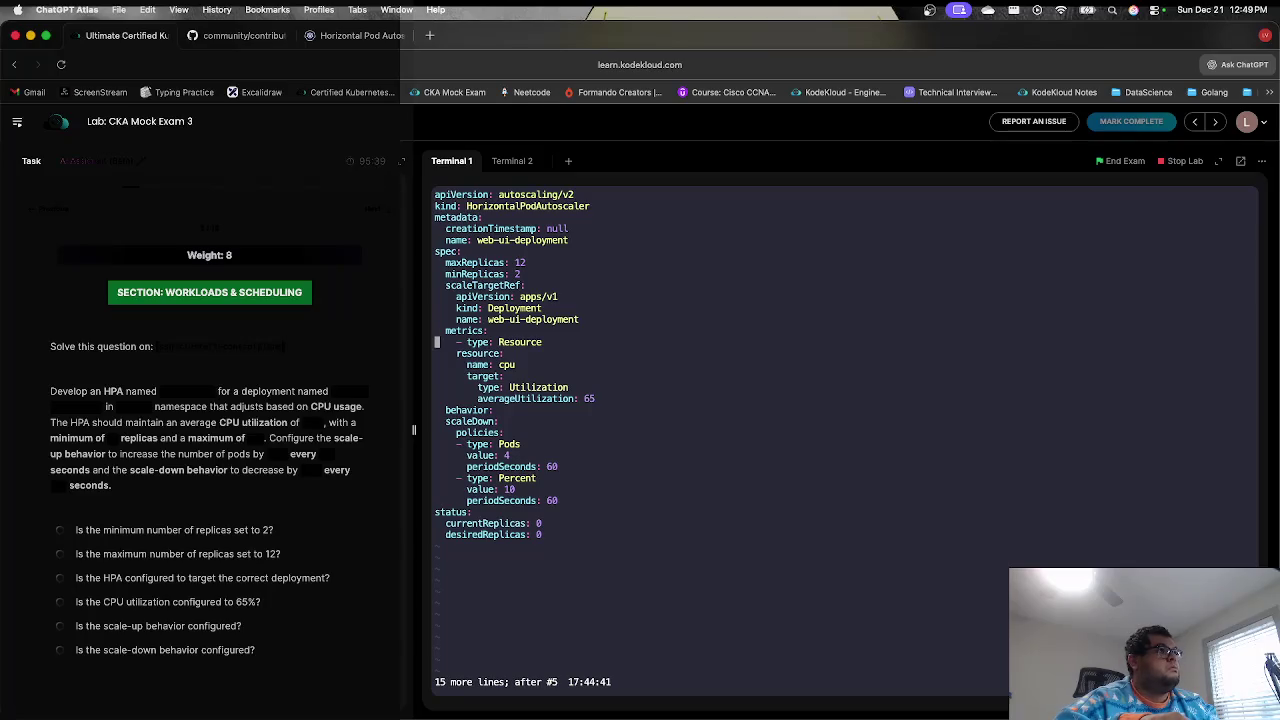
key("j")
key("j")
key("j")
key("k")
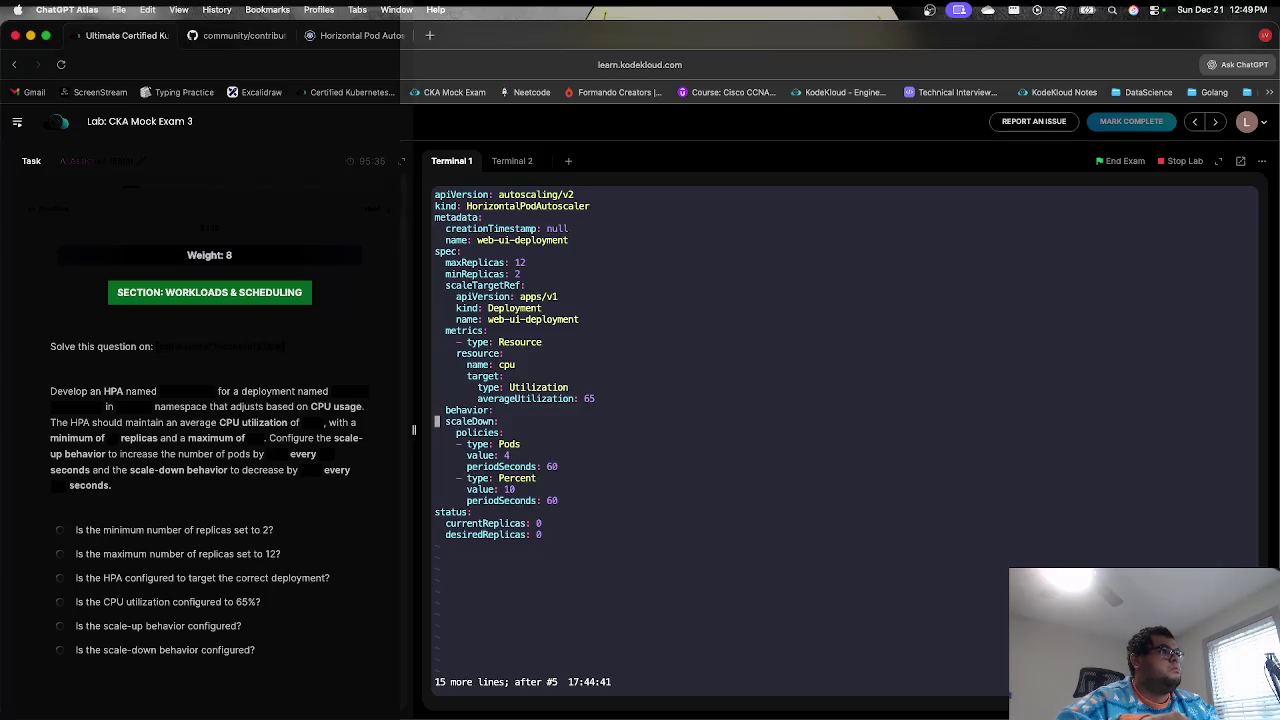
key("i")
key("Down")
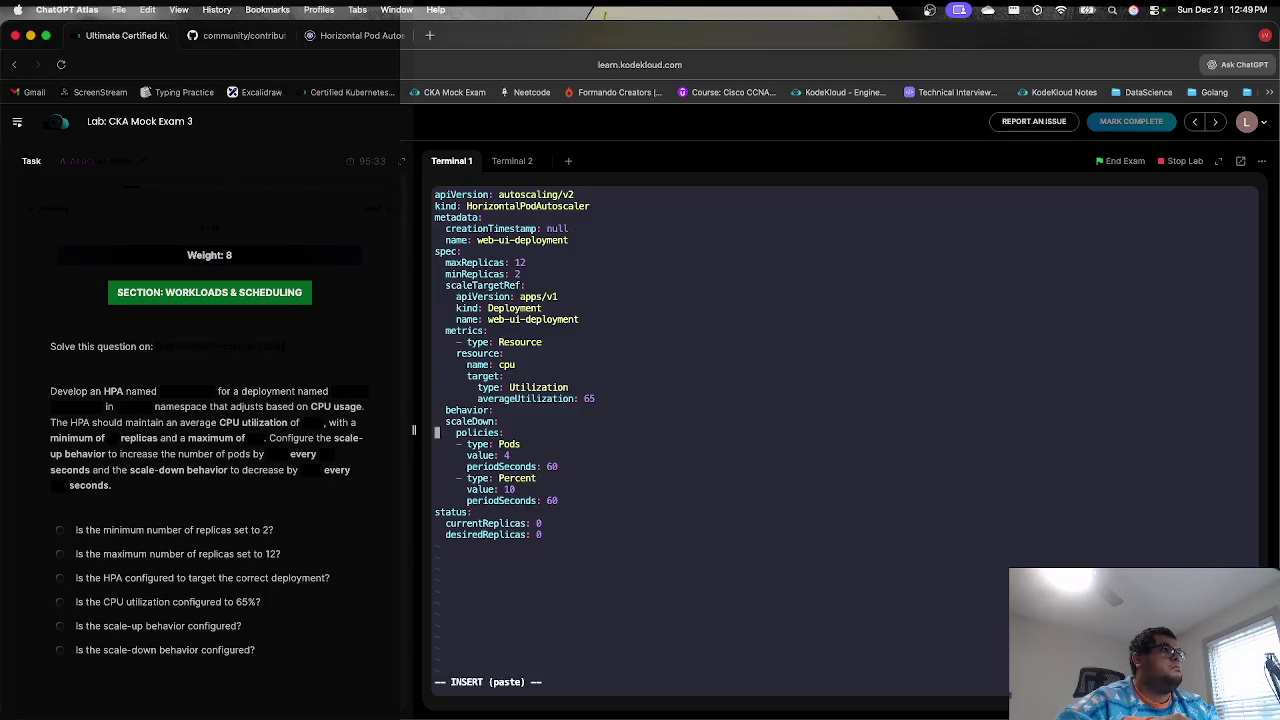
key("Up")
- Indent the policies line and its Pods and Percent policy entries beneath scaleDown
key("Down")
key("Down")
key("Down")
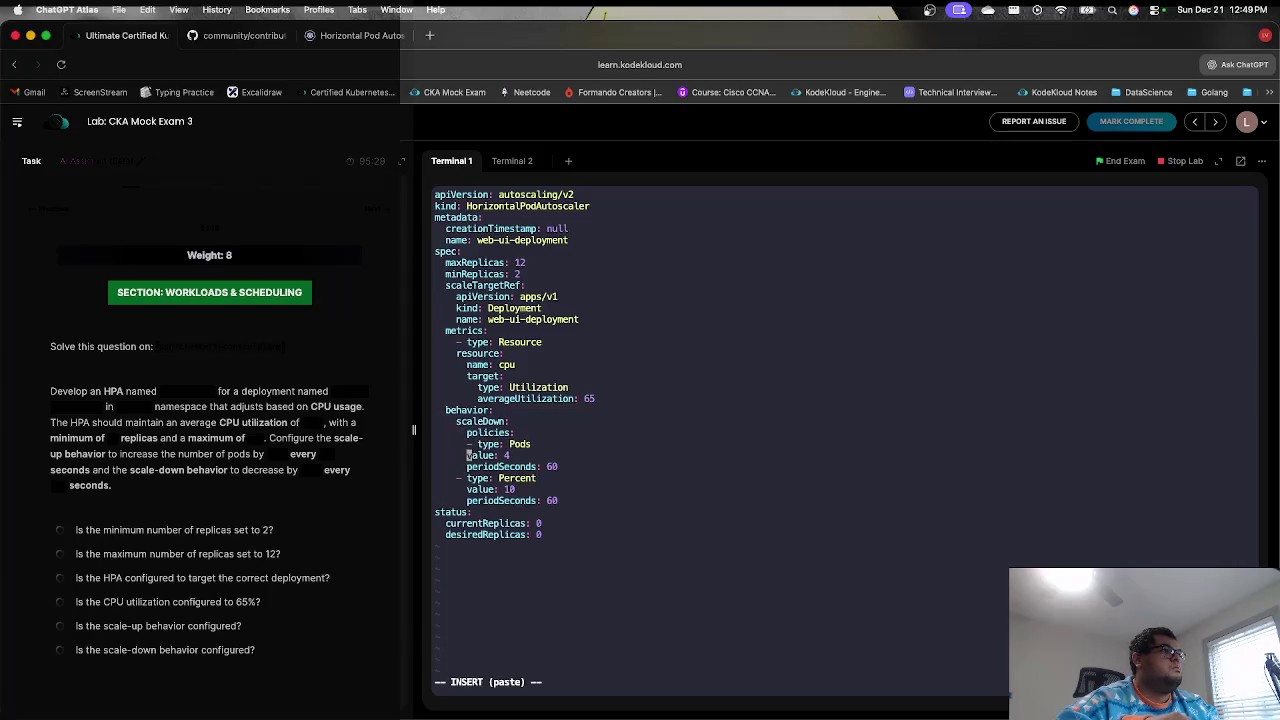
key("Down")
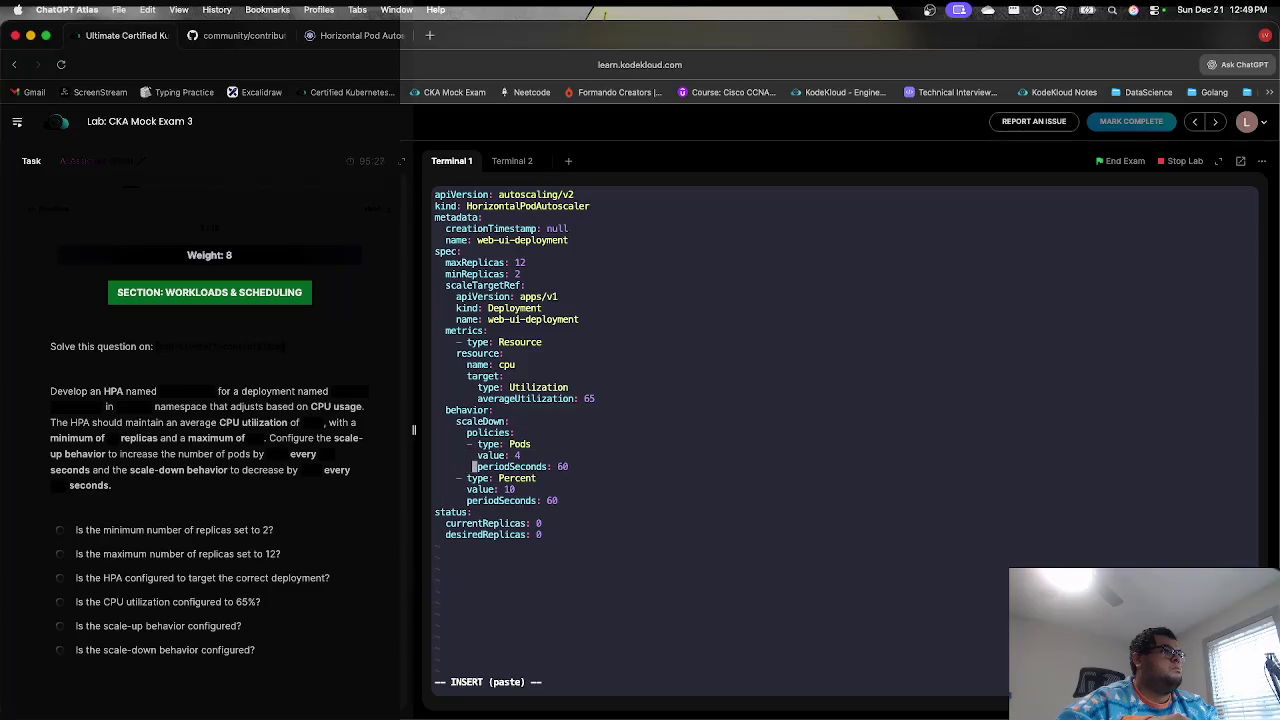
key("Down")
key("Left")
key("Left")
key("Left")
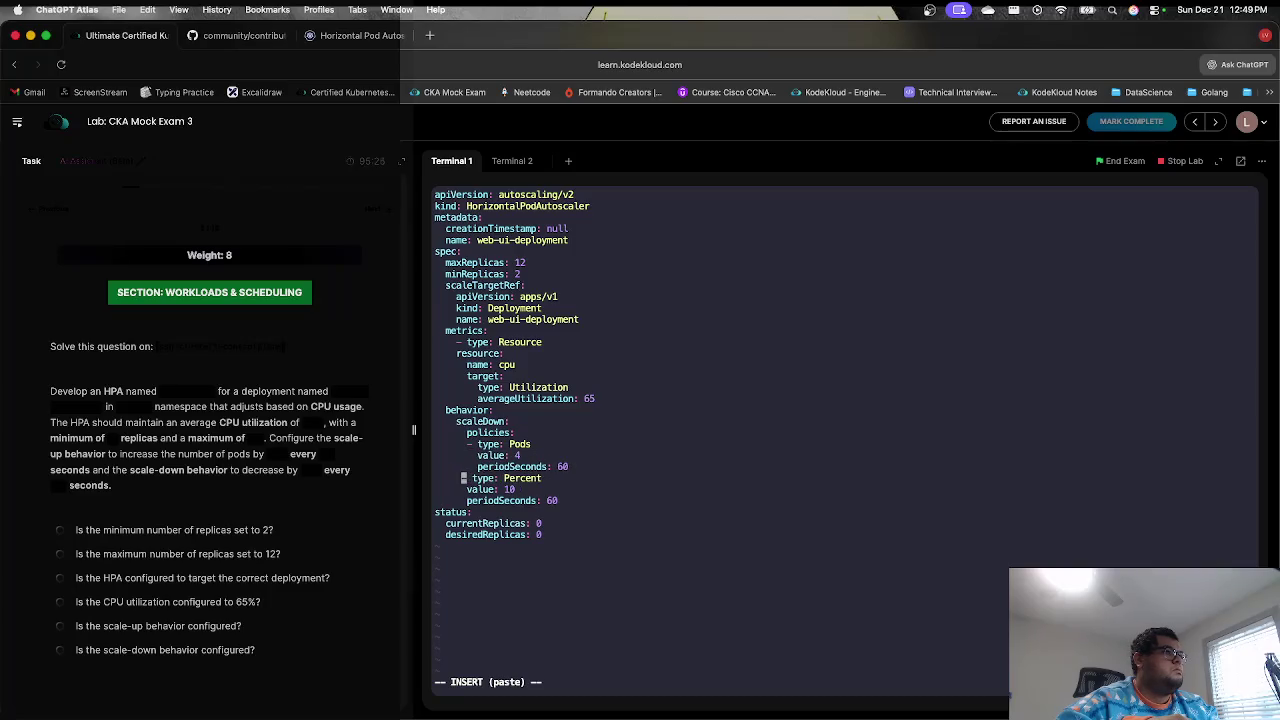
key("Down")
key("Down")
key("Left")
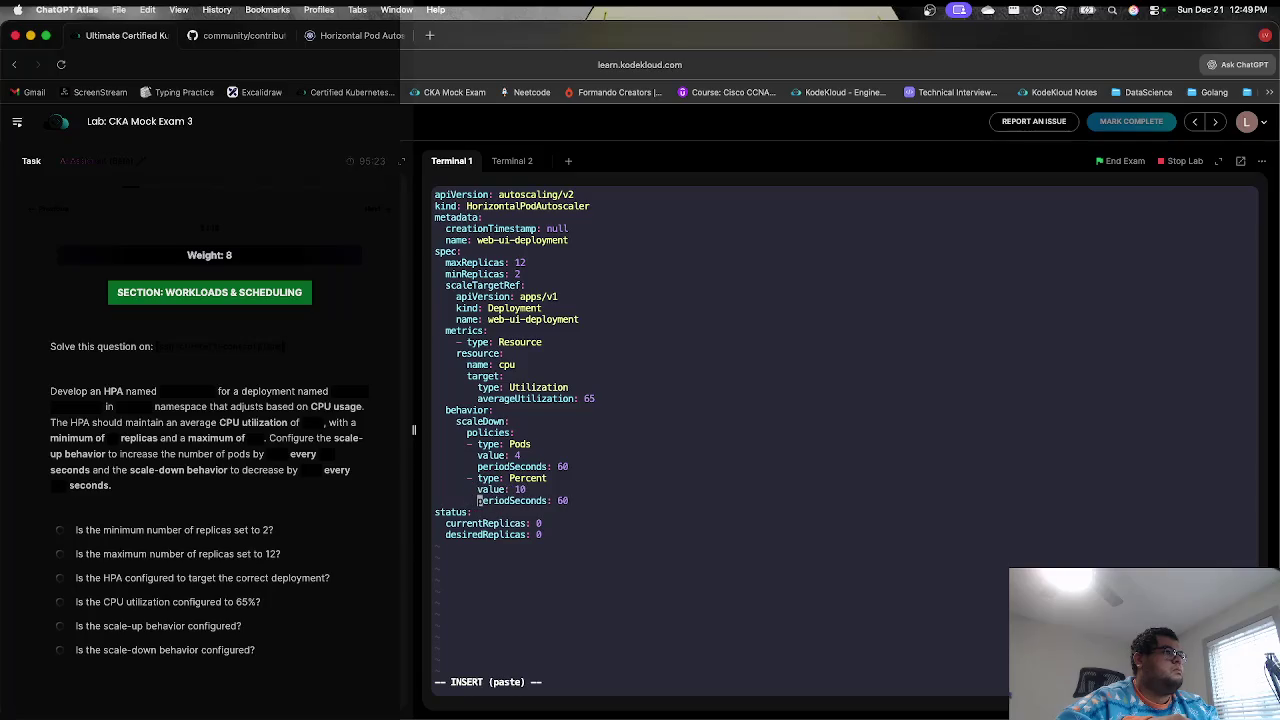
key("Escape")
key("Up")
key("Up")
key("Up")
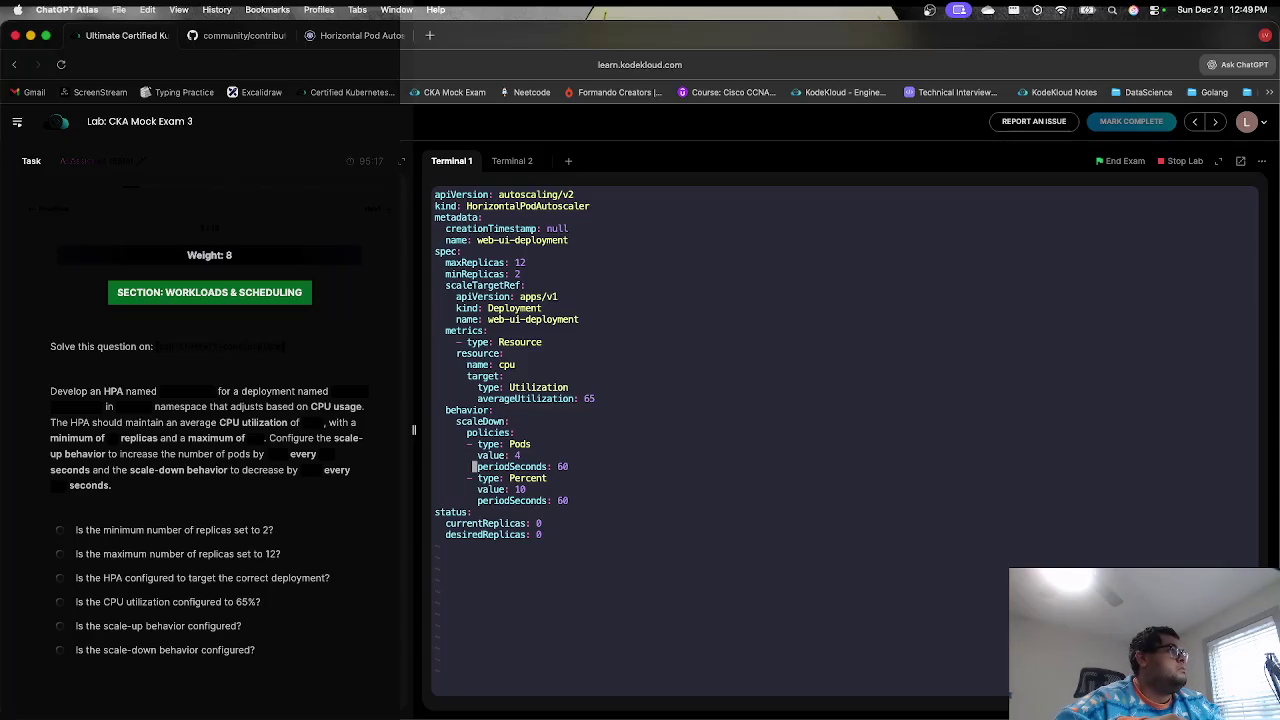
- Undo the stray indentation change and rename the scaleDown key to scaleUp
key("Up")
key("Up")
key("Up")
key("Right")
key("Right")
key("Right")
key("Right")
key("Right")
key("u")
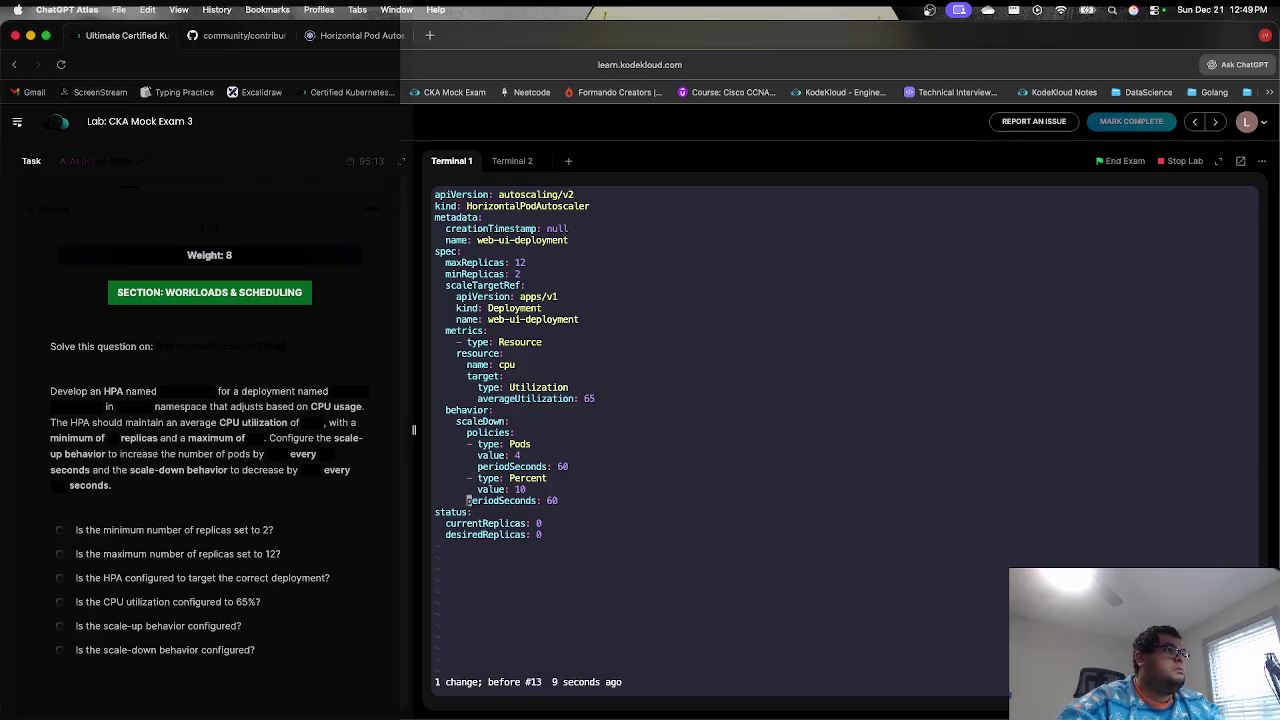
key("i")
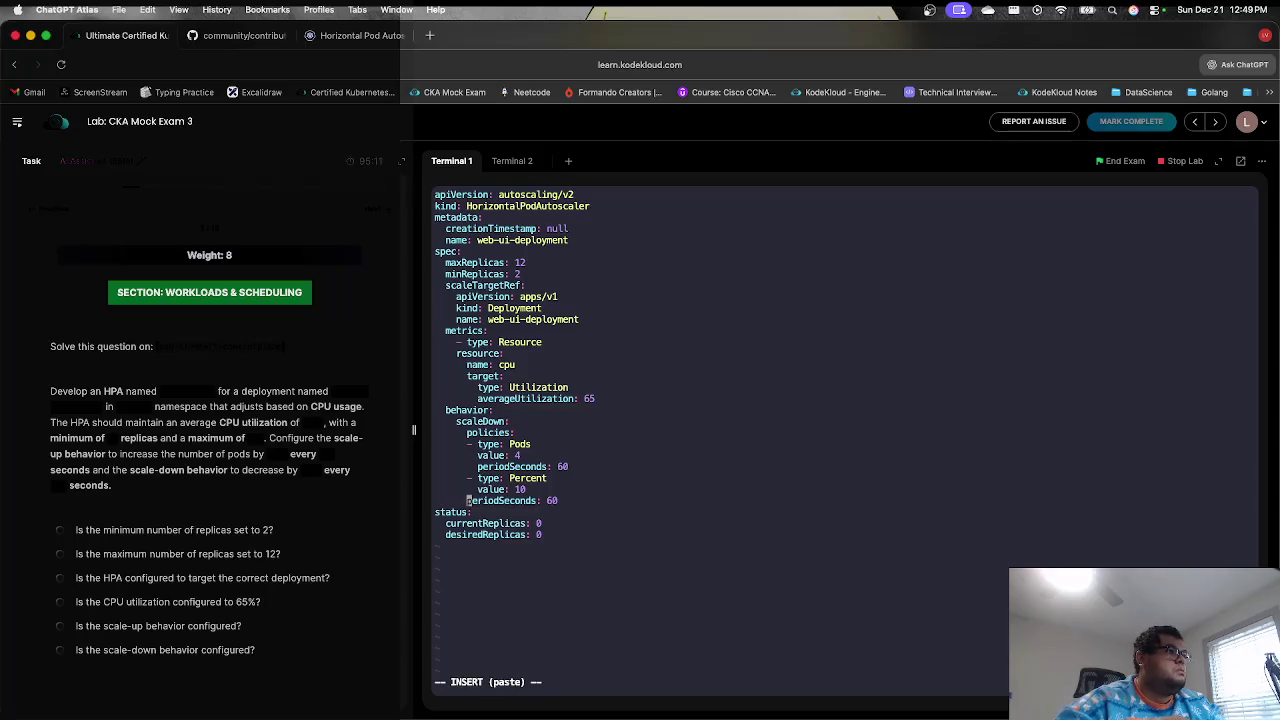
key("Escape")
key("i")
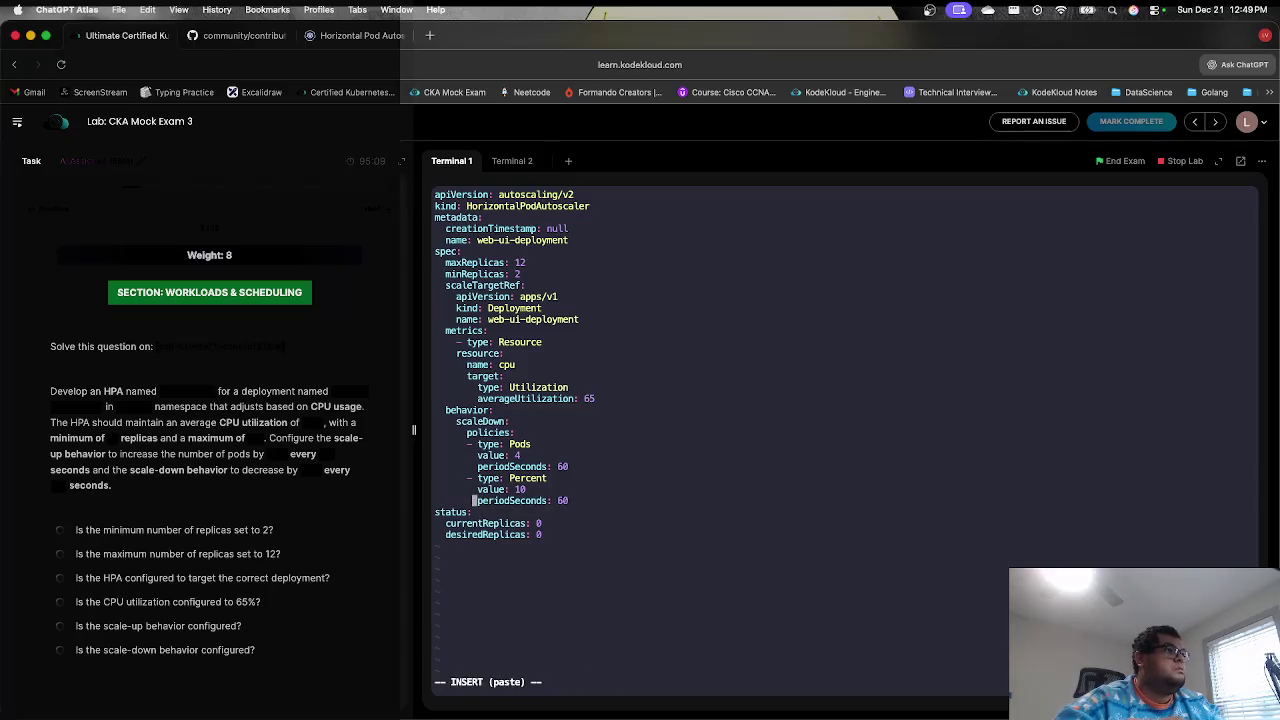
key("Up")
key("Up")
key("Up")
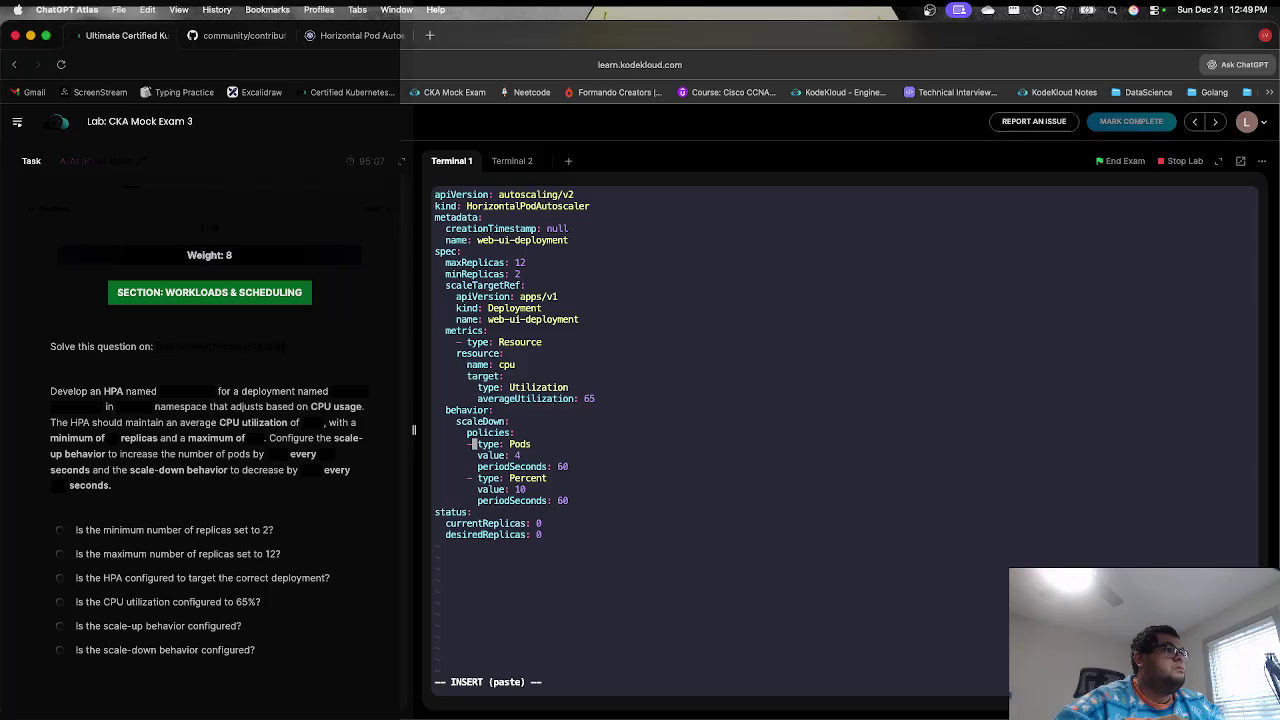
key("Up")
key("Right")
key("Right")
key("Right")
key("Up")
key("Right")
key("Right")
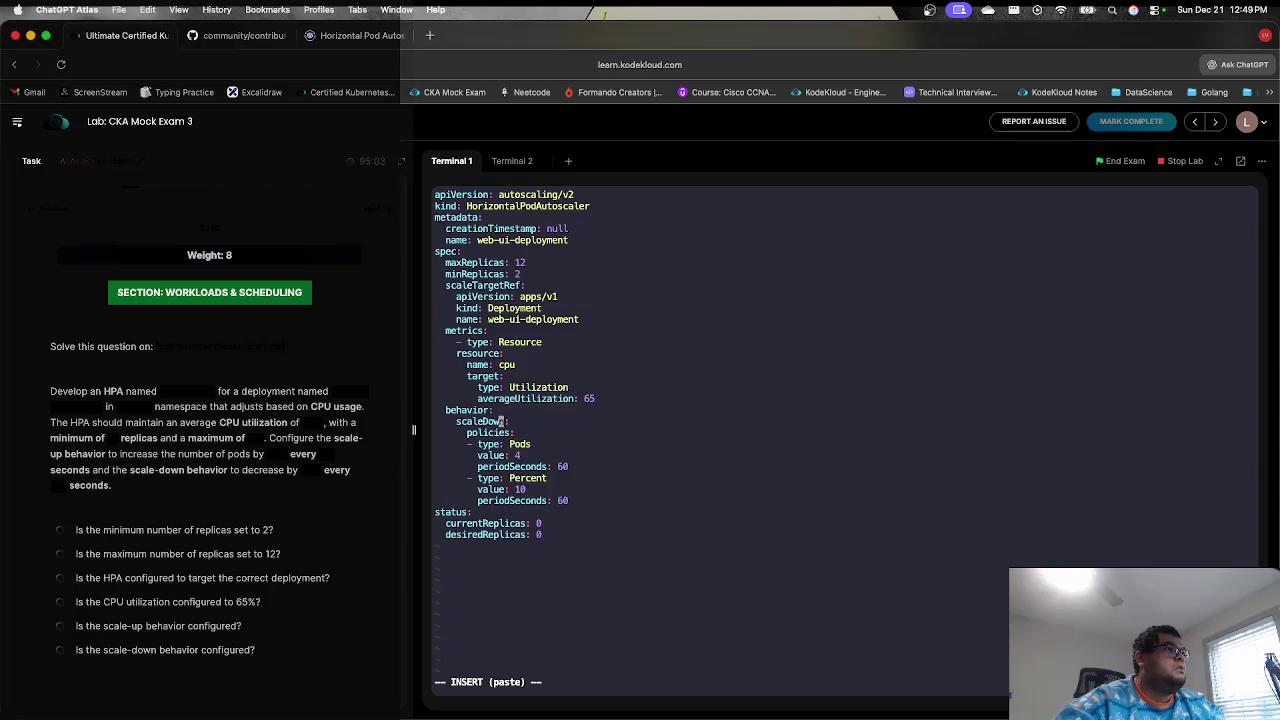
key("BackSpace")
key("BackSpace")
key("BackSpace")
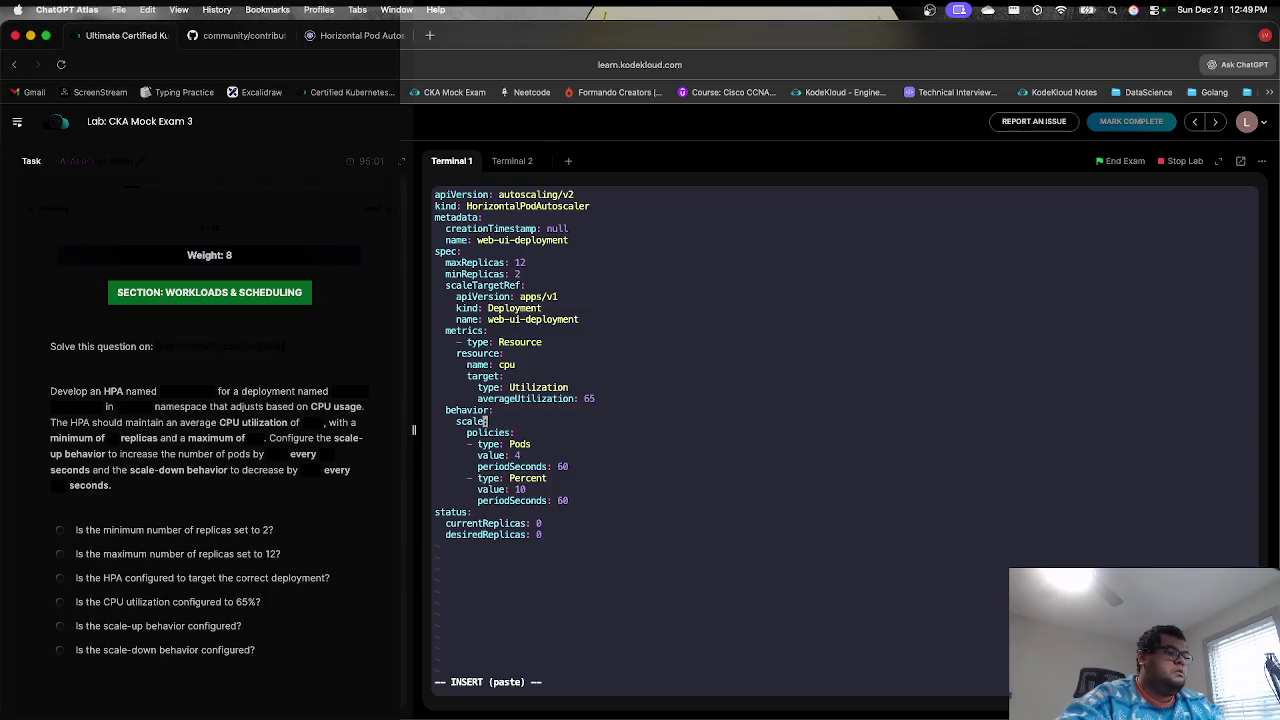
type("Up")
- Change the first policy's type from Pods to Percent
key("Down")
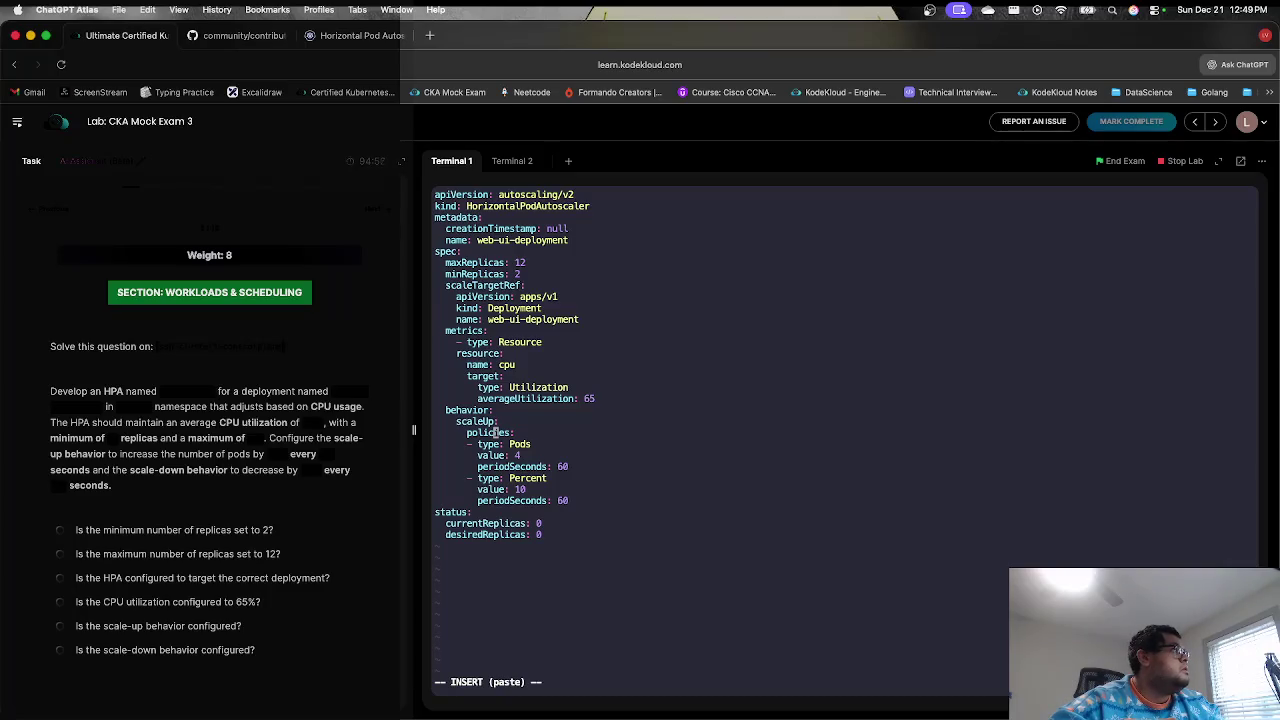
key("Down")
key("Down")
key("Up")
key("Right")
key("Right")
key("Right")
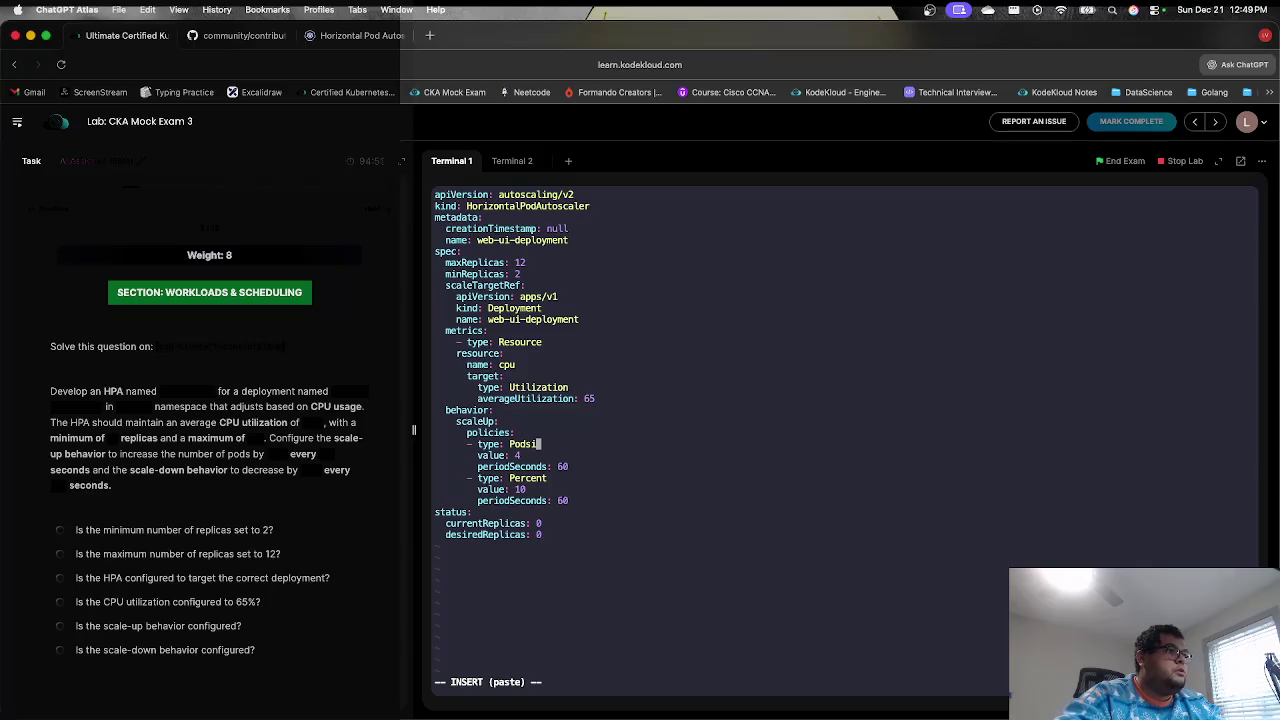
key("BackSpace")
key("BackSpace")
key("BackSpace")
type("Percentage")
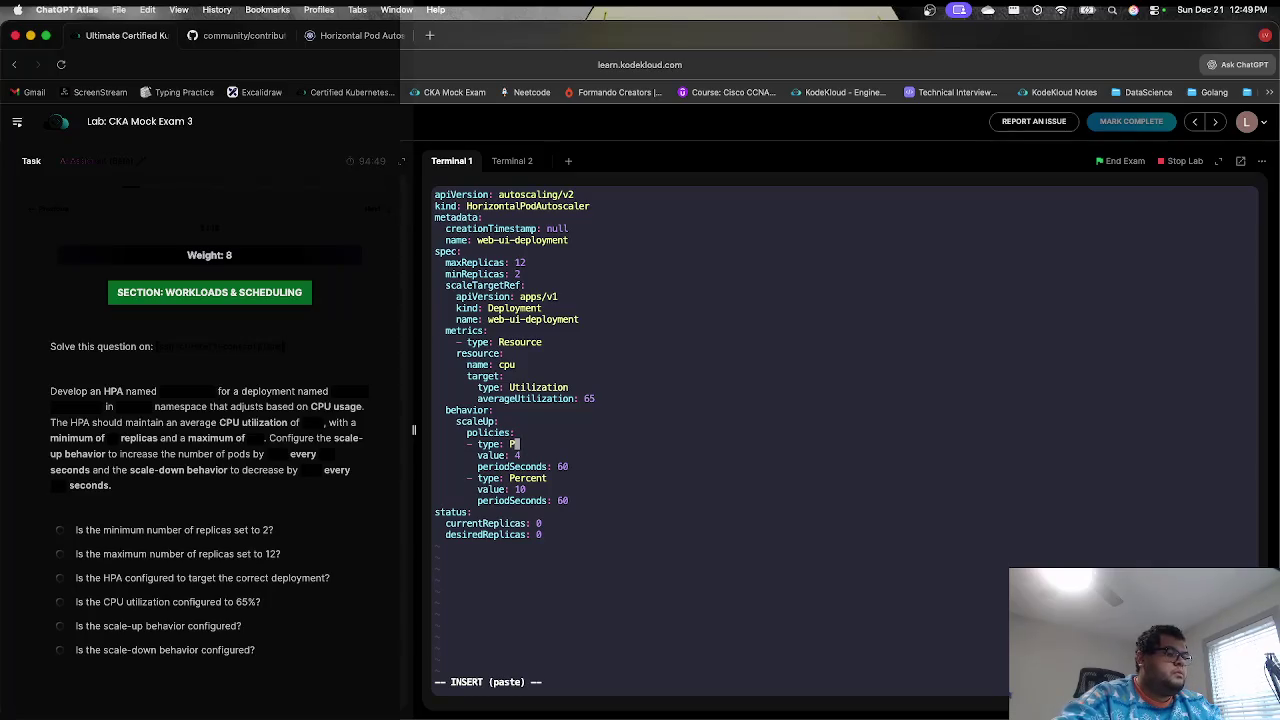
left_click(519, 455)
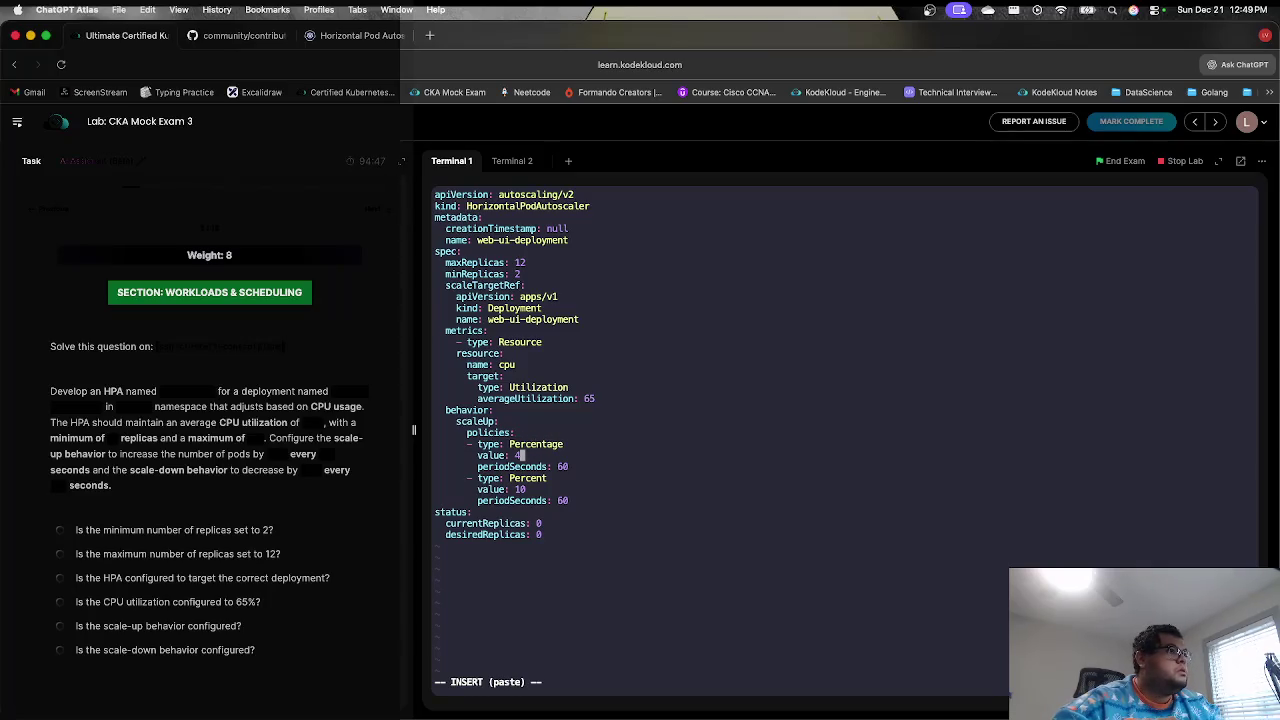
left_click(565, 444)
key("BackSpace")
key("BackSpace")
key("BackSpace")
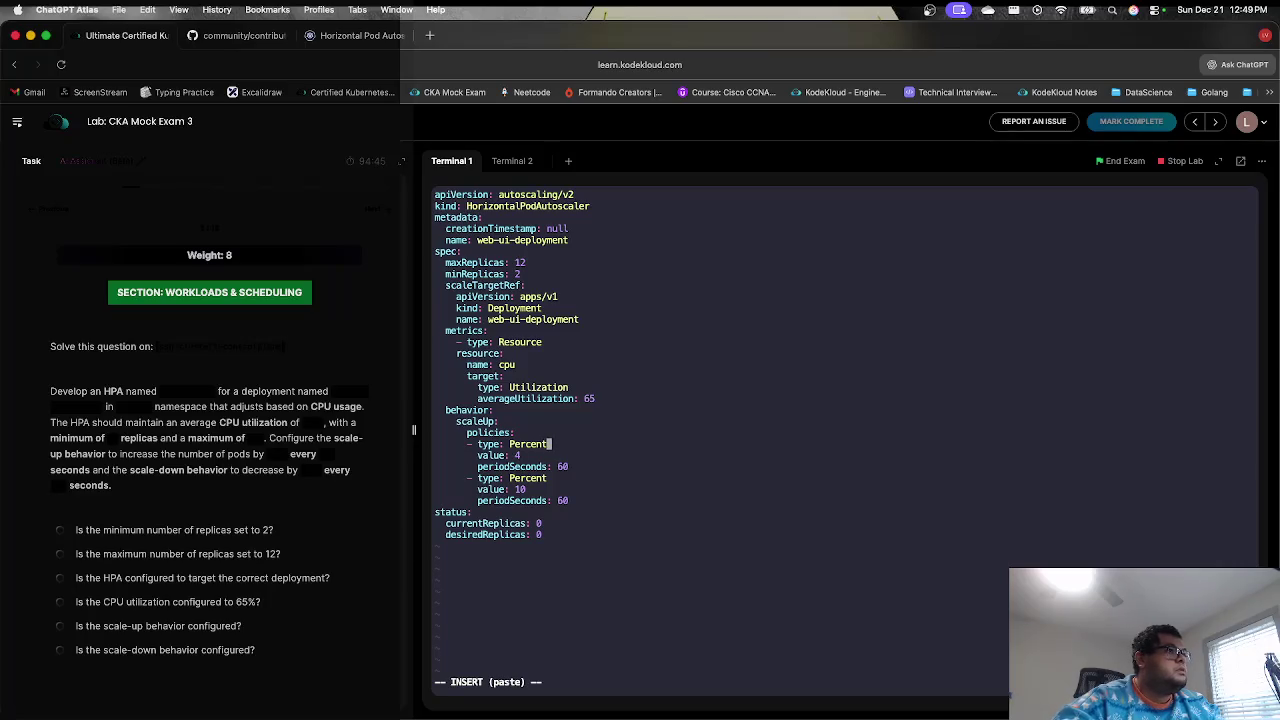
- Set the policy value to 20 and periodSeconds to 45, then delete the second policy
key("Down")
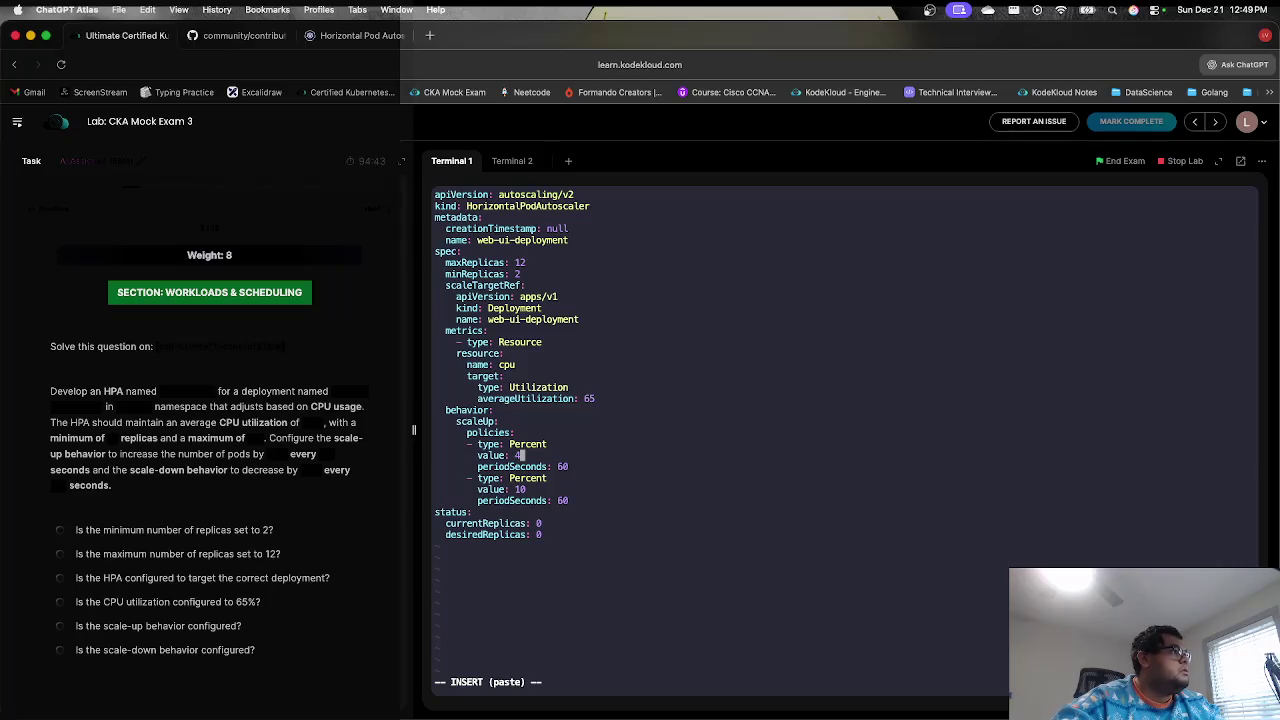
key("BackSpace")
type("20")
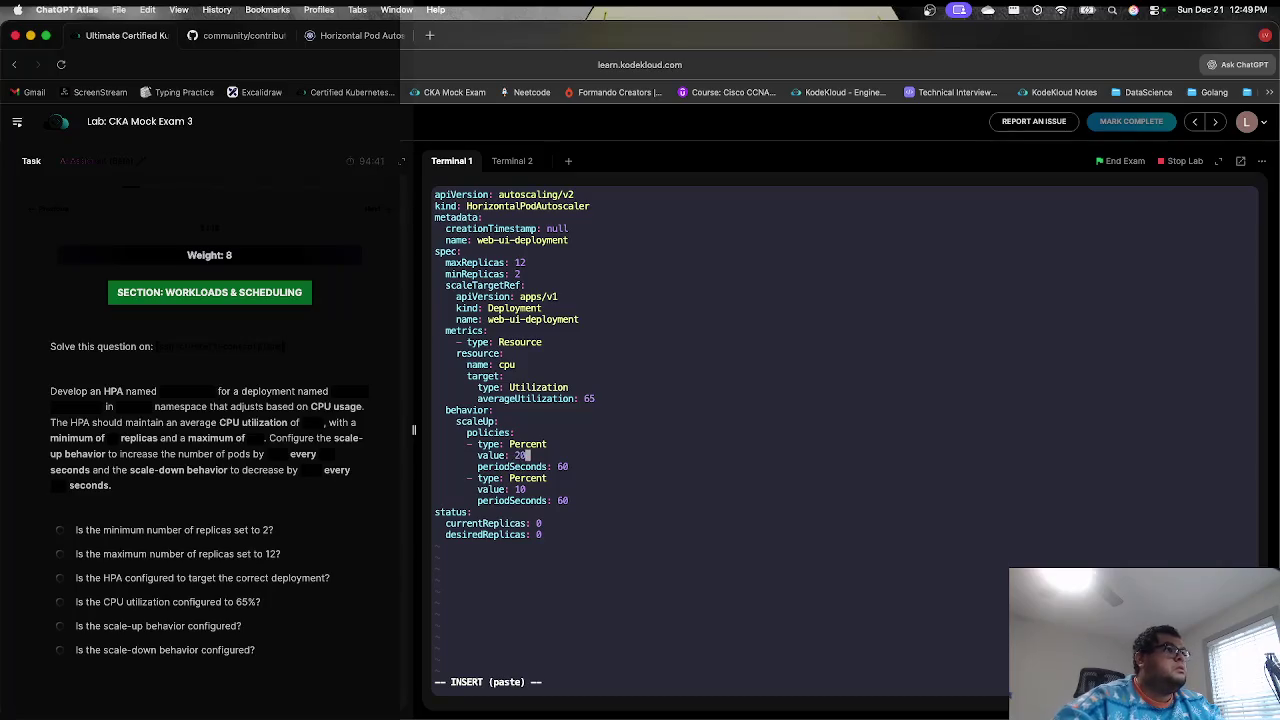
key("Down")
key("Right")
key("Right")
key("Right")
key("Right")
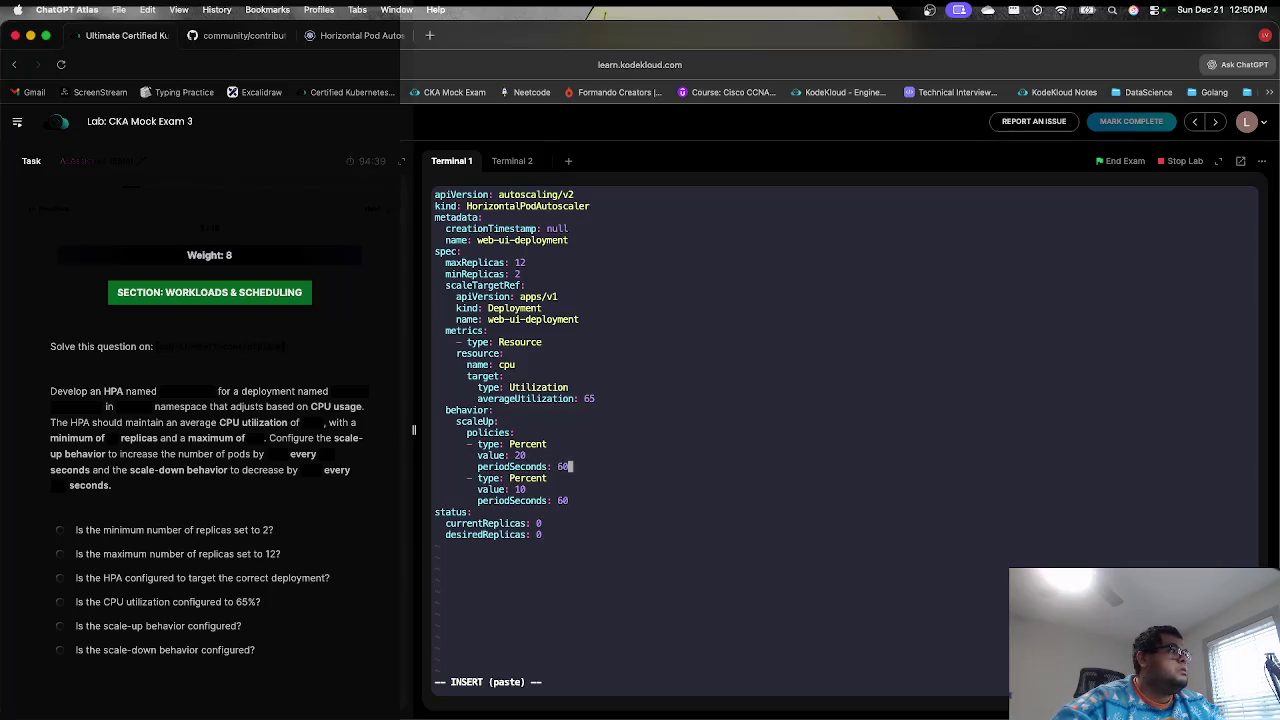
key("BackSpace")
key("BackSpace")
type("45")
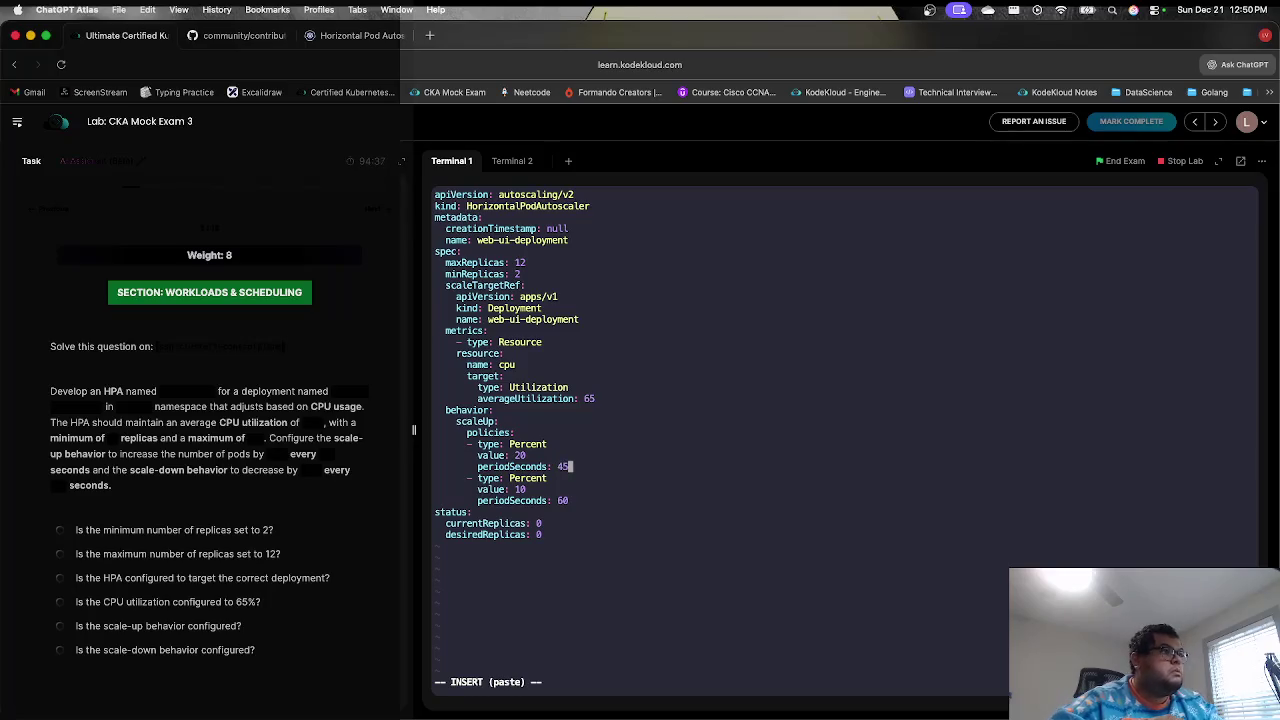
key("Down")
key("Escape")
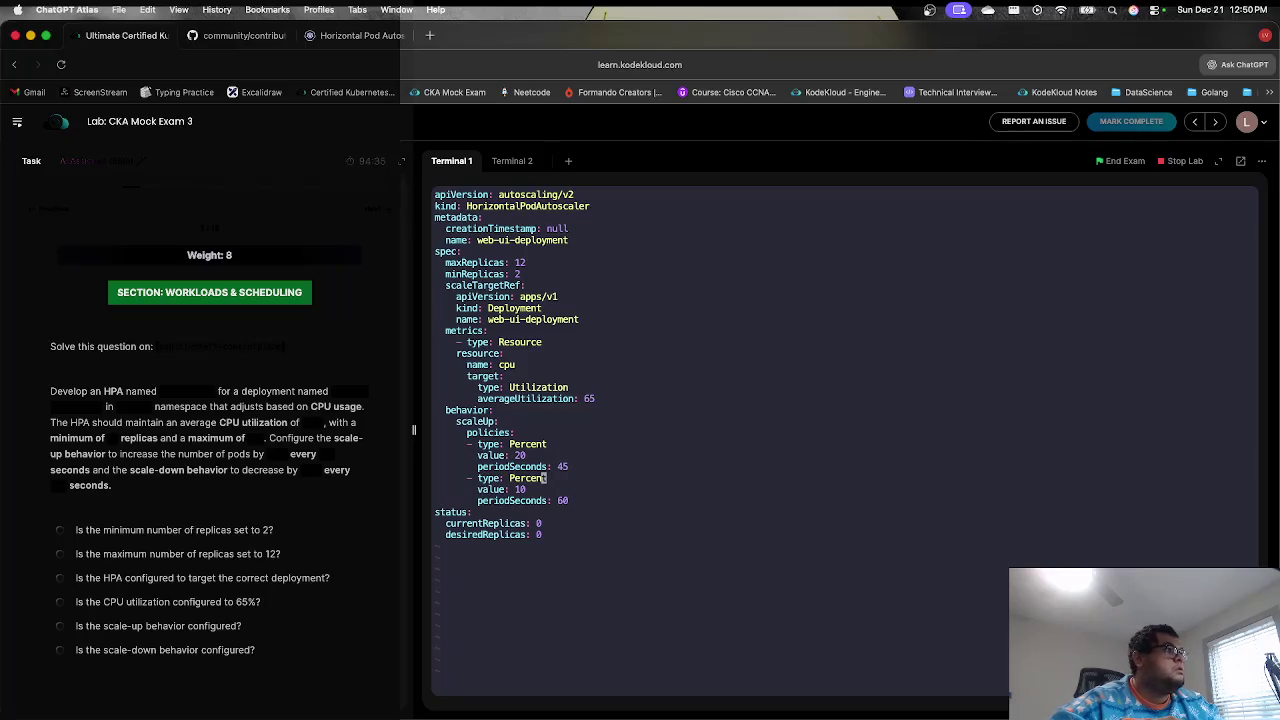
key("d")
key("d")
key("d")
key("d")
key("d")
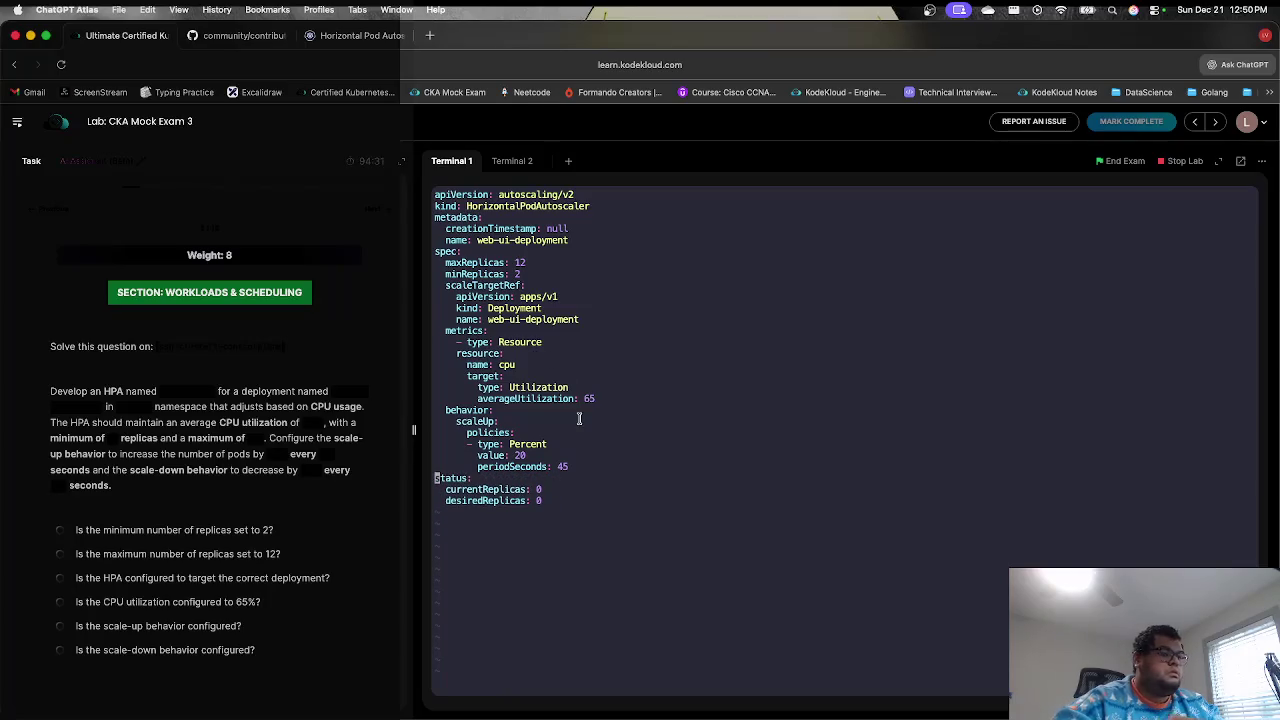
- Paste a copy of the scaleUp block above status: and rename it scaleDown
key("i")
key("Return")
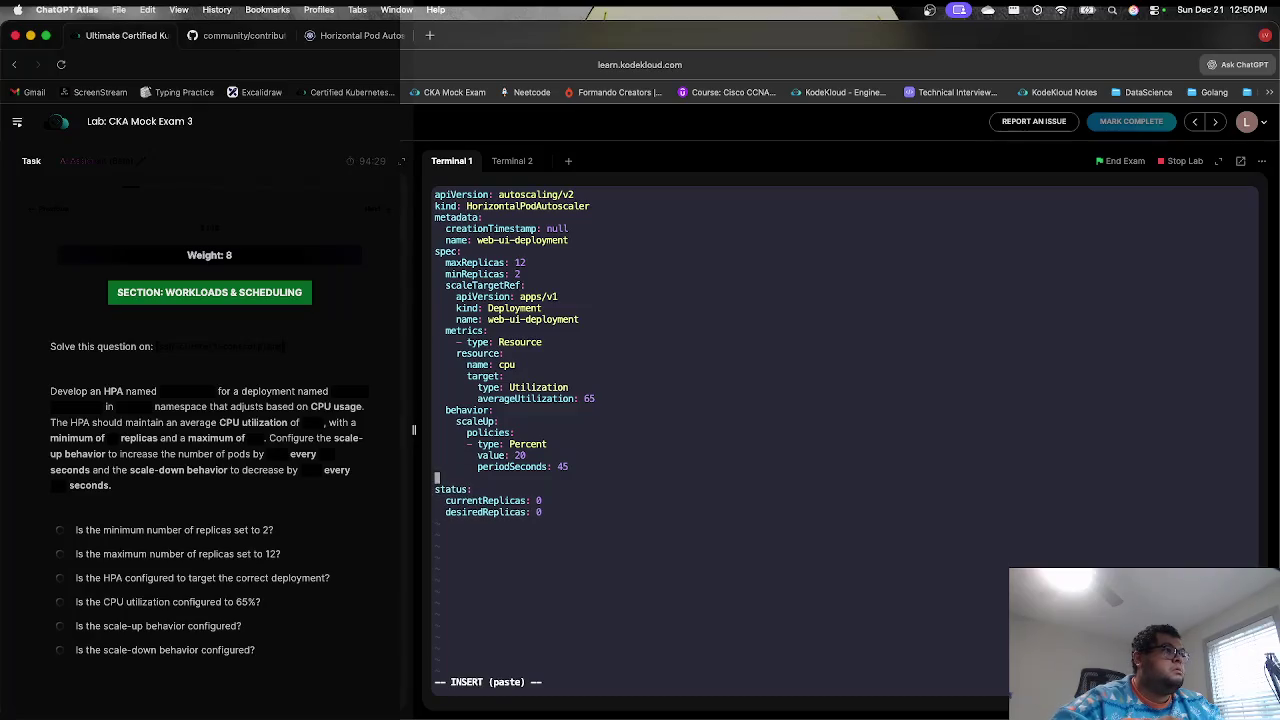
mouse_move(570, 466)
left_mouse_down()
mouse_move(545, 432)
mouse_move(538, 455)
mouse_move(510, 433)
mouse_move(459, 435)
left_mouse_up()
key("super+c")
left_click(459, 435)
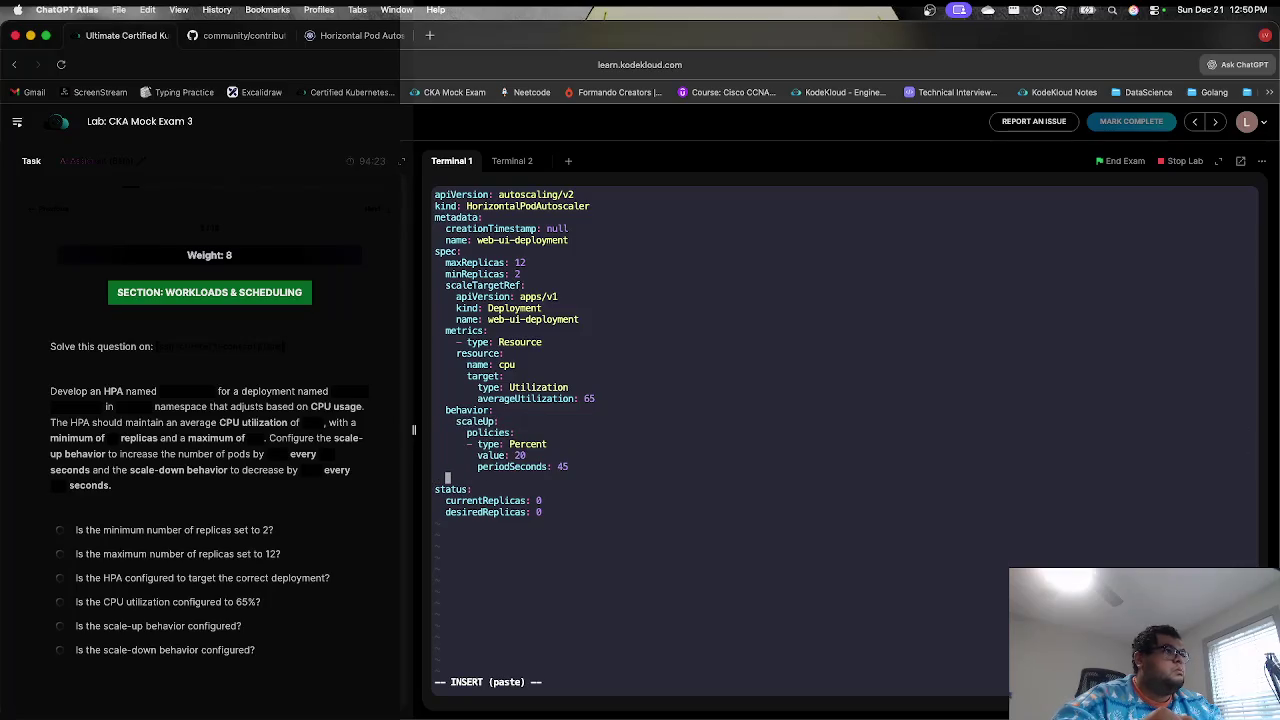
key("super+v")
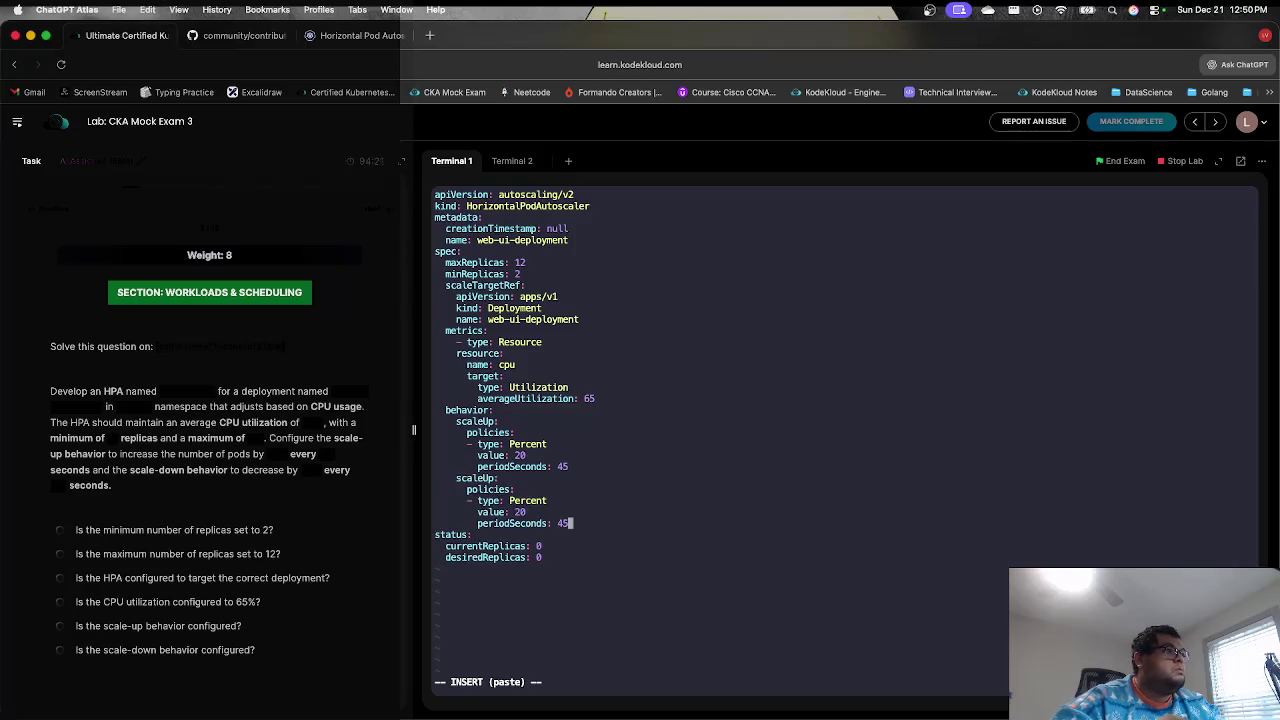
left_click(496, 478)
key("BackSpace")
key("BackSpace")
type("Down")
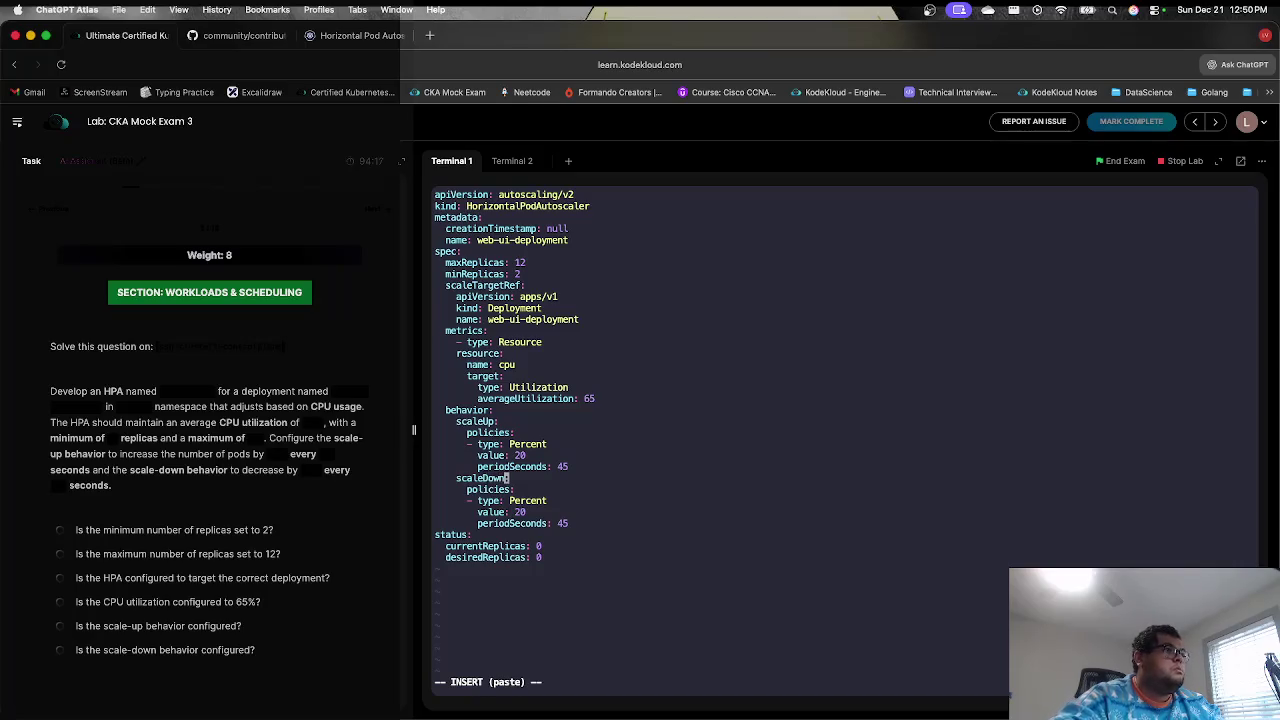
- Set the scaleDown policy to value 10 every 60 seconds and enter :wq
key("Down")
key("Down")
key("Down")
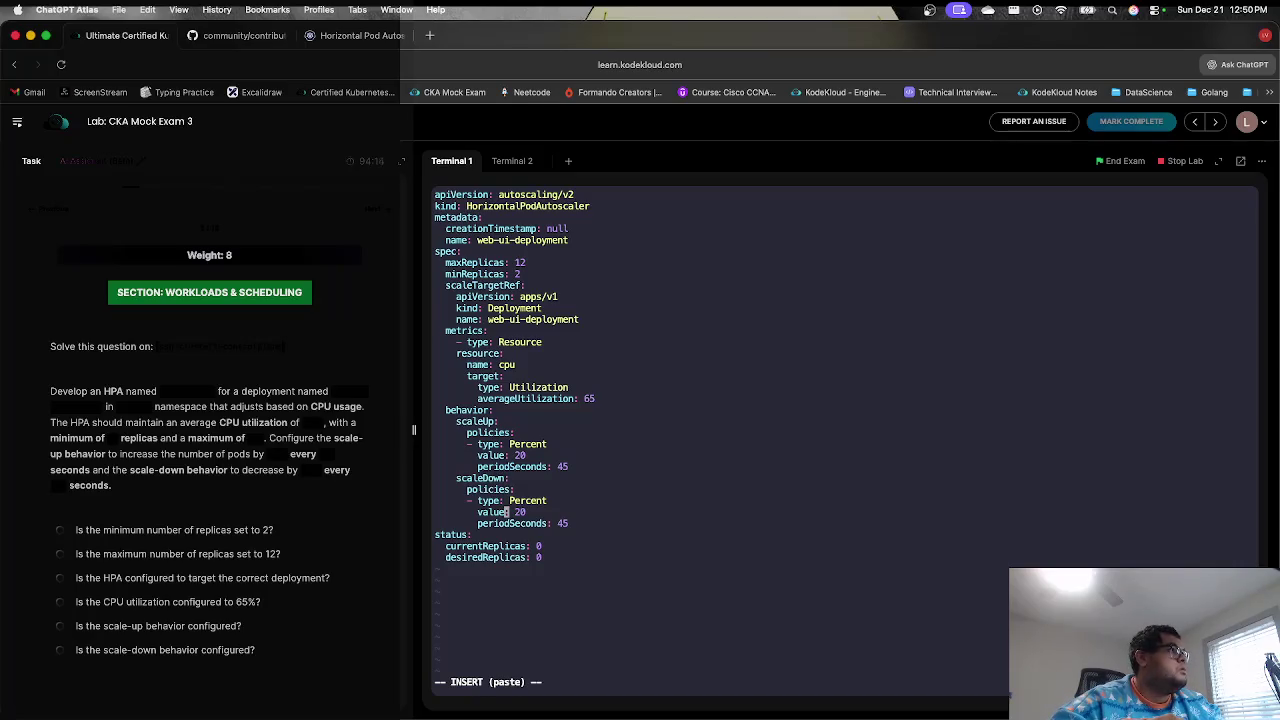
key("Right")
key("Right")
key("Right")
key("BackSpace")
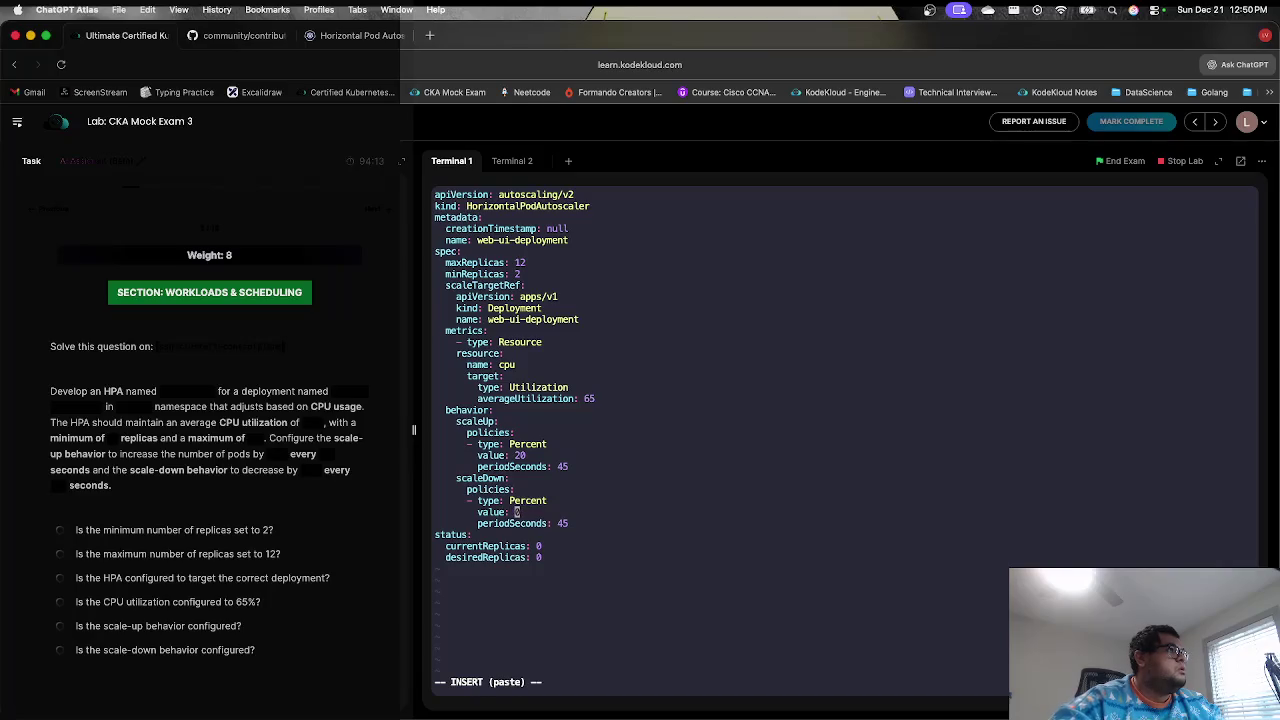
type("1")
key("Down")
key("Right")
key("Right")
key("Right")
key("Right")
key("Right")
key("Right")
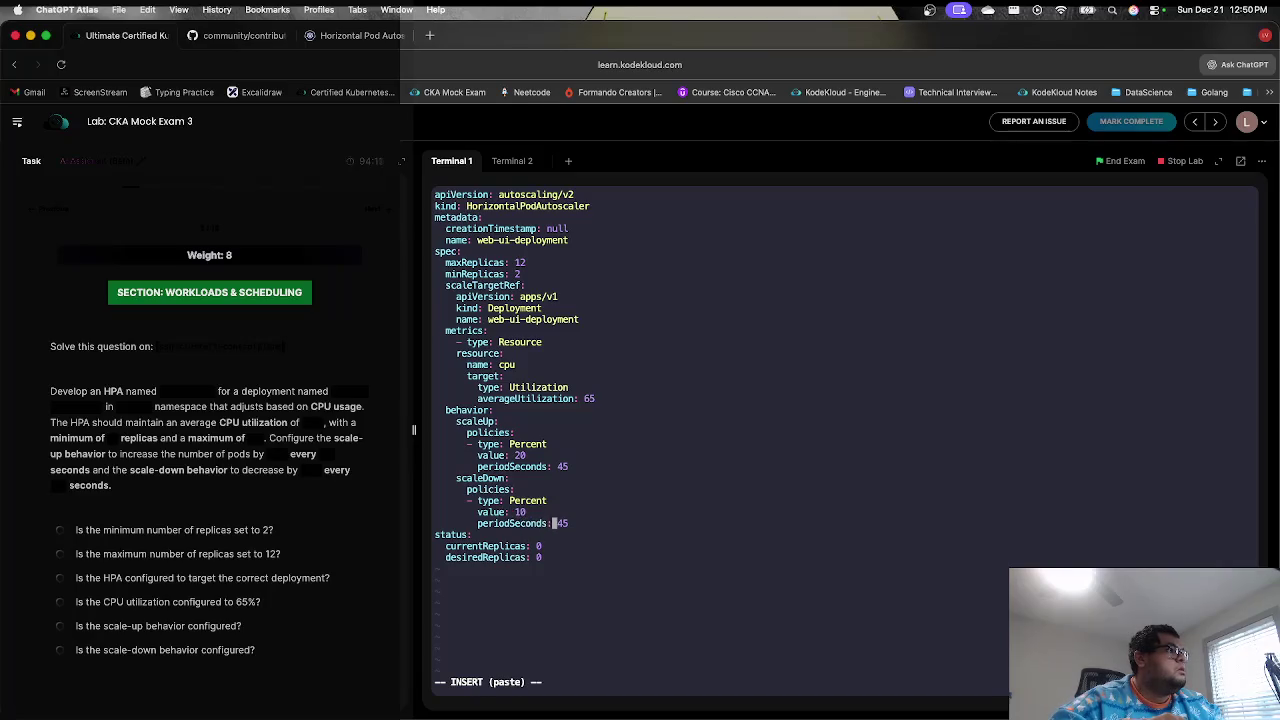
key("BackSpace")
key("BackSpace")
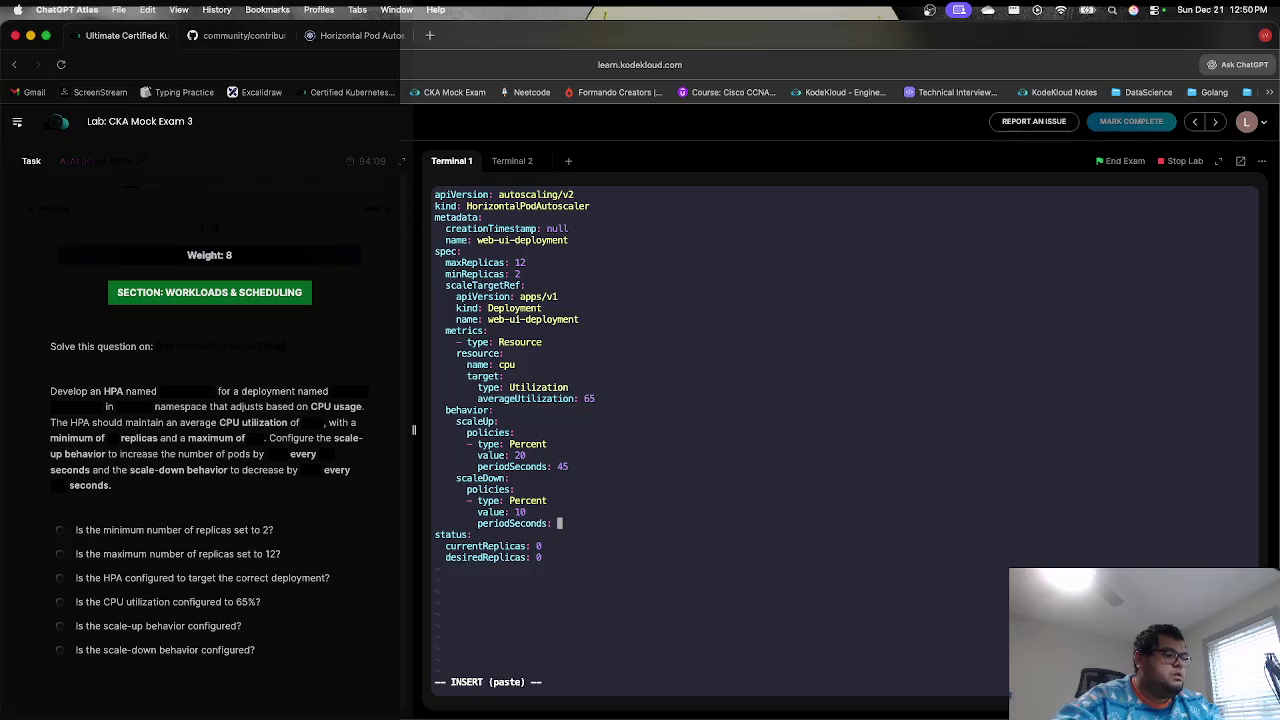
type("60")
key("Escape")
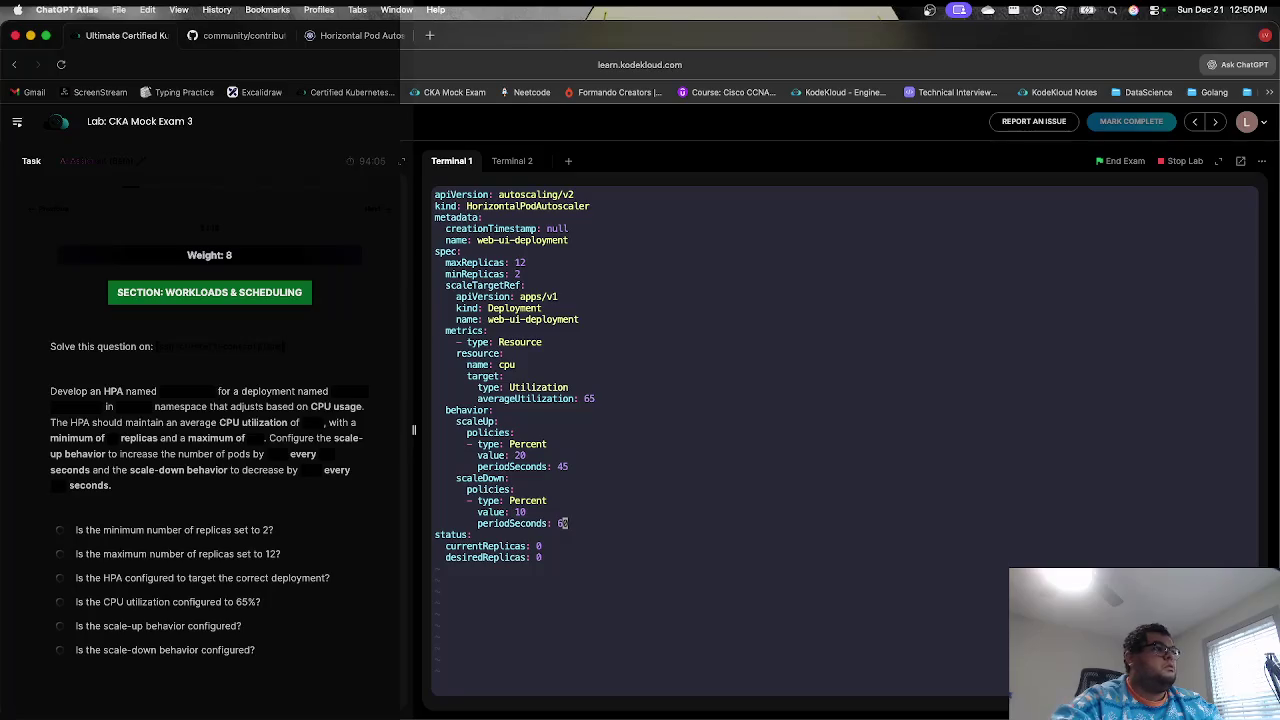
type(":wq")
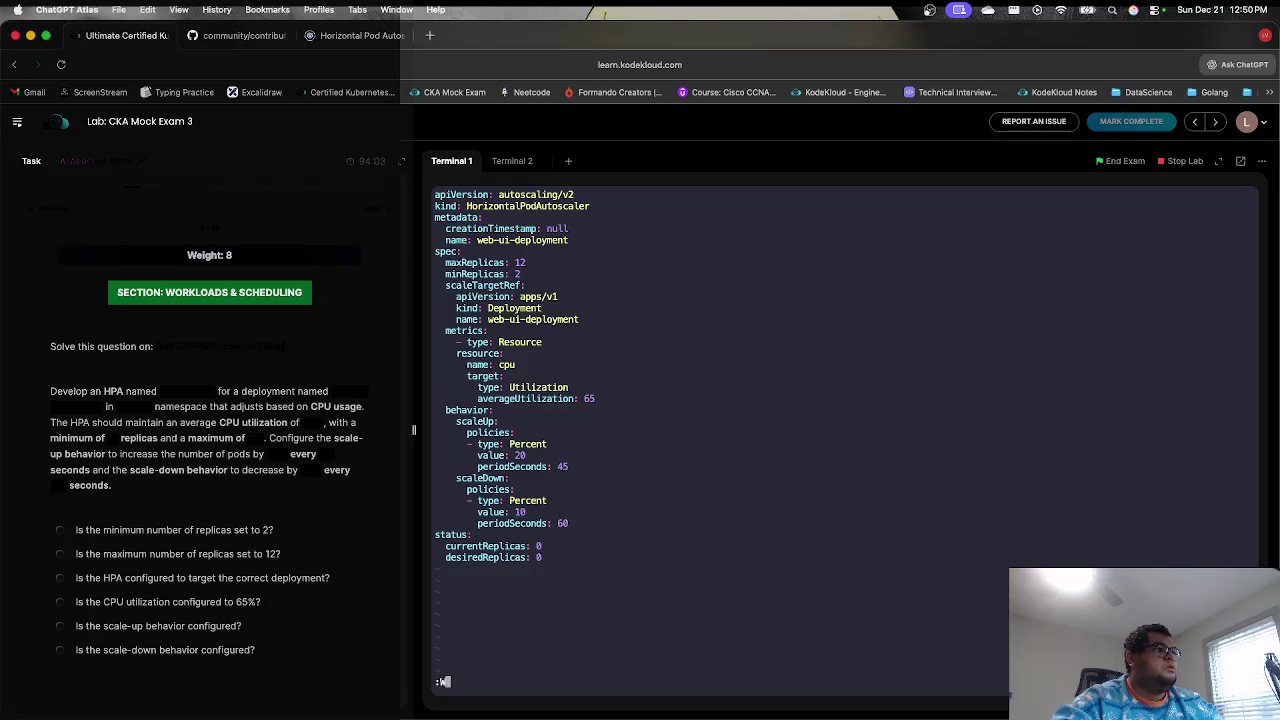
- Save hpa.yml and run kubectl create -f hpa.yml, which fails with a YAML parse error
key("Return")
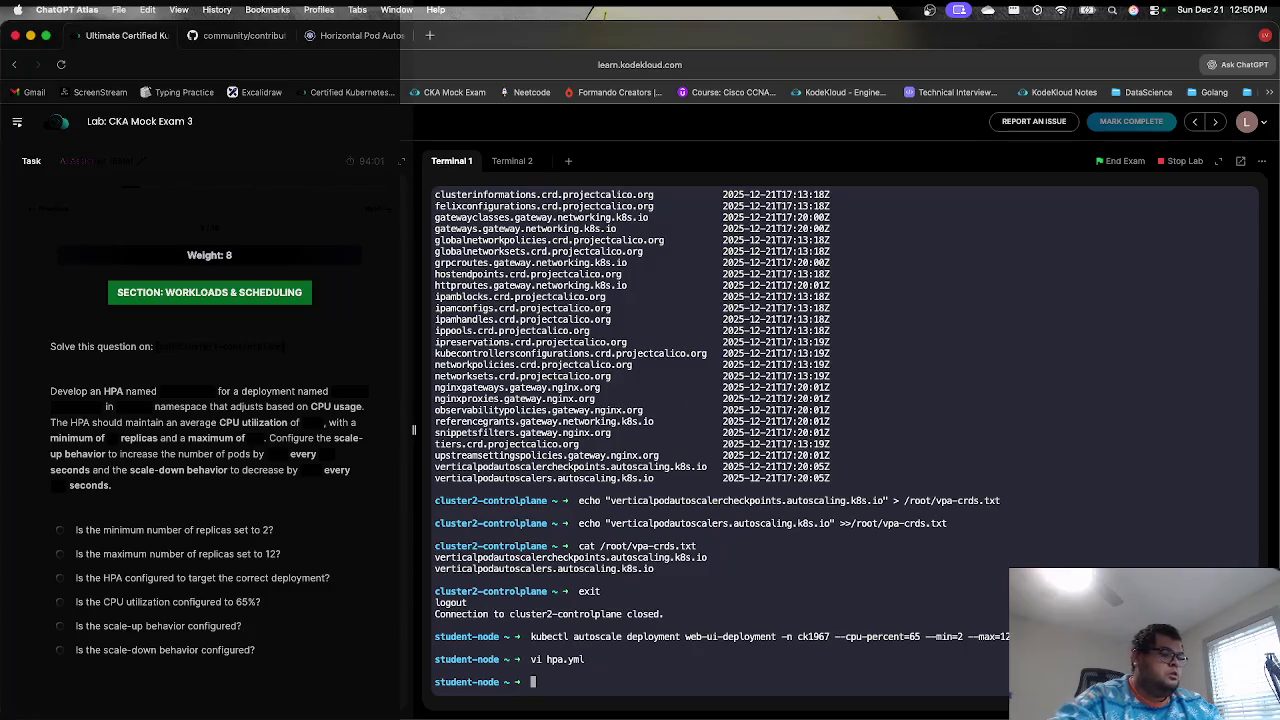
type("kubectl create ")
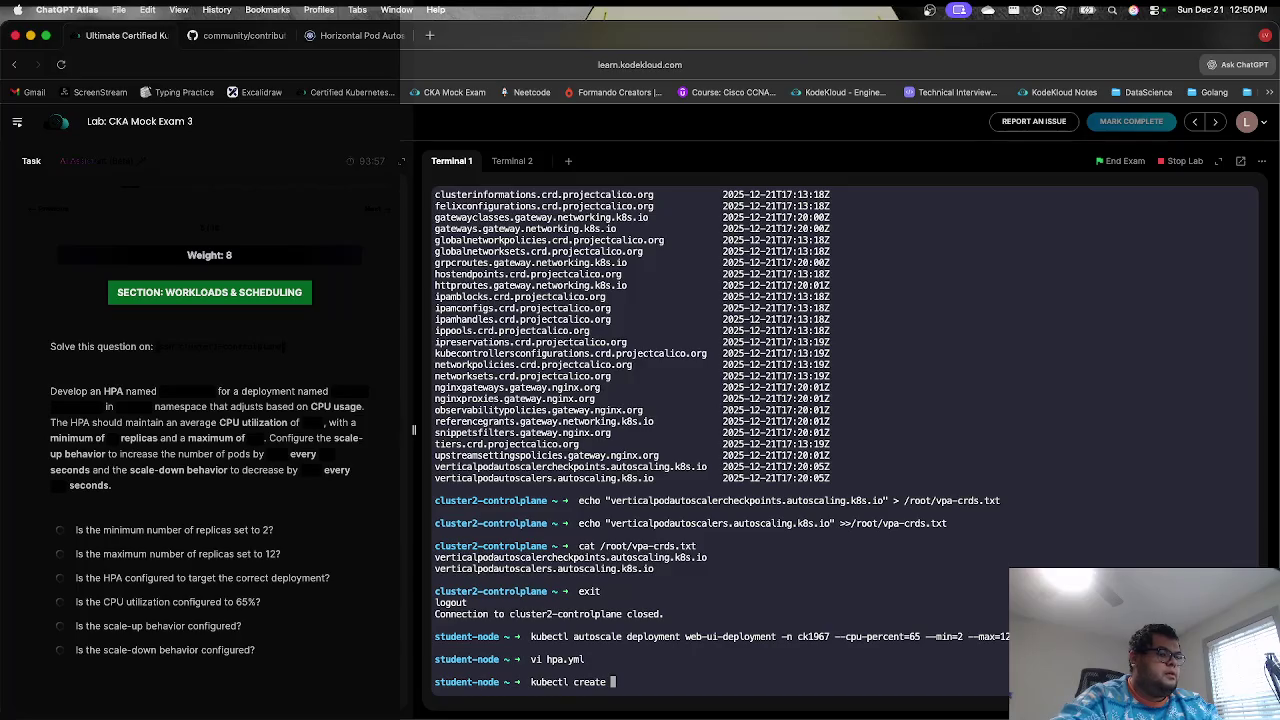
type("-f hpa.yml")
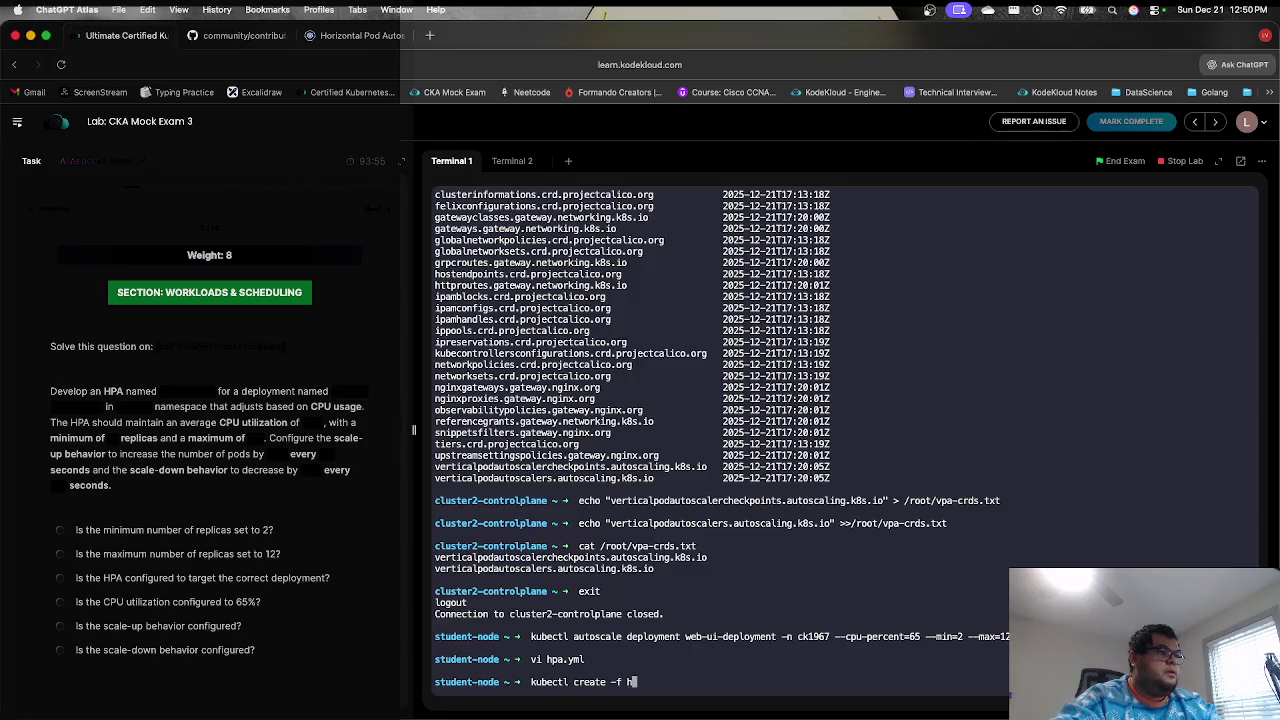
key("Return")
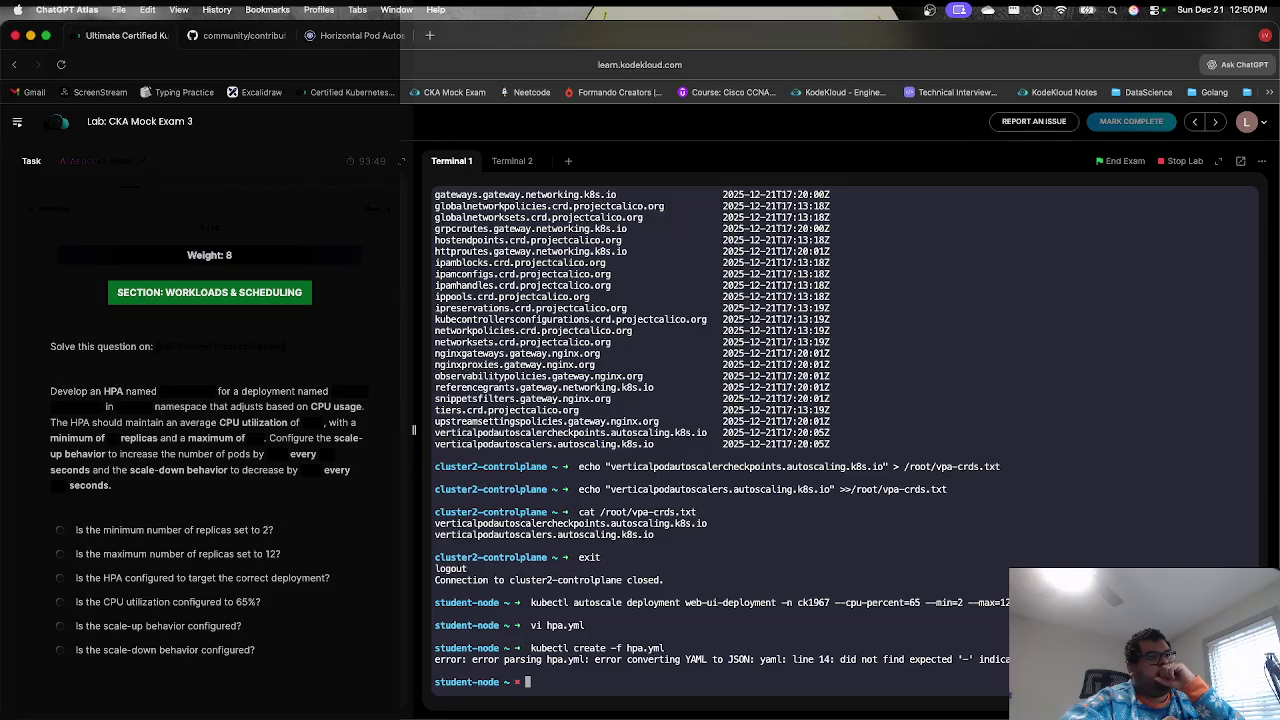
- Reopen hpa.yml with :set number and move to the resource key on line 15
key("Up")
key("Up")
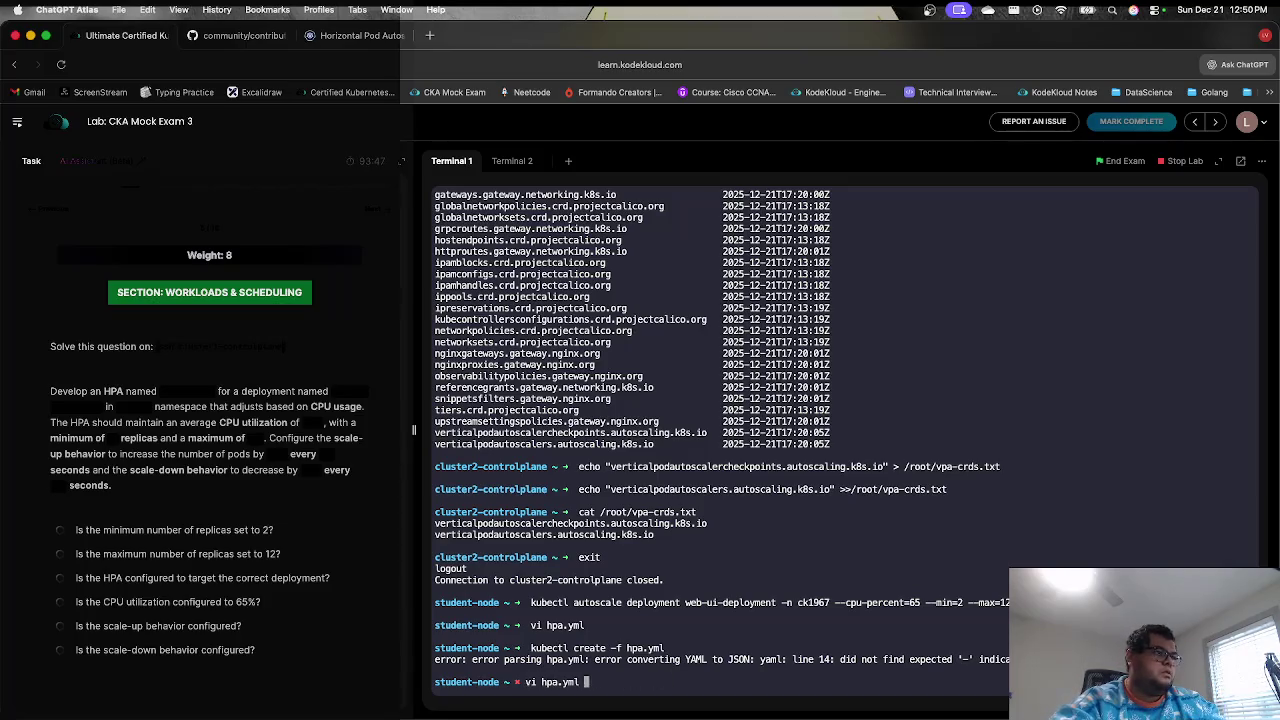
key("Return")
type(":set number")
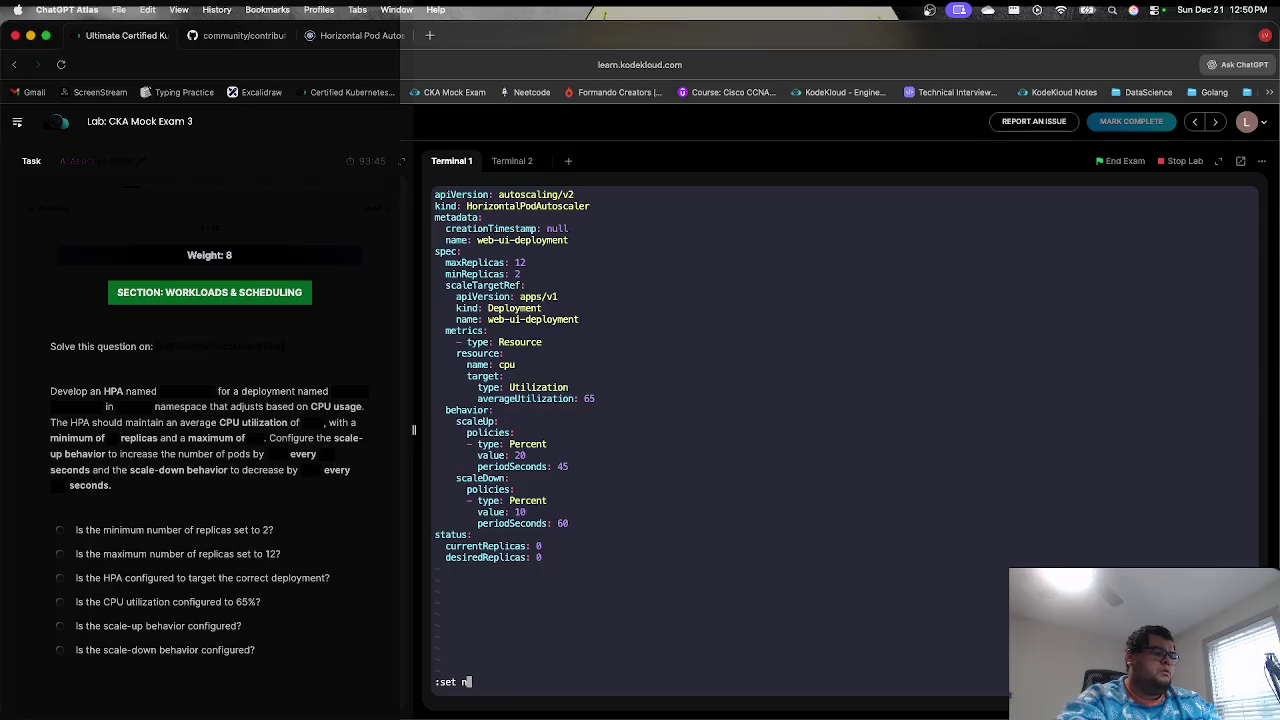
key("Return")
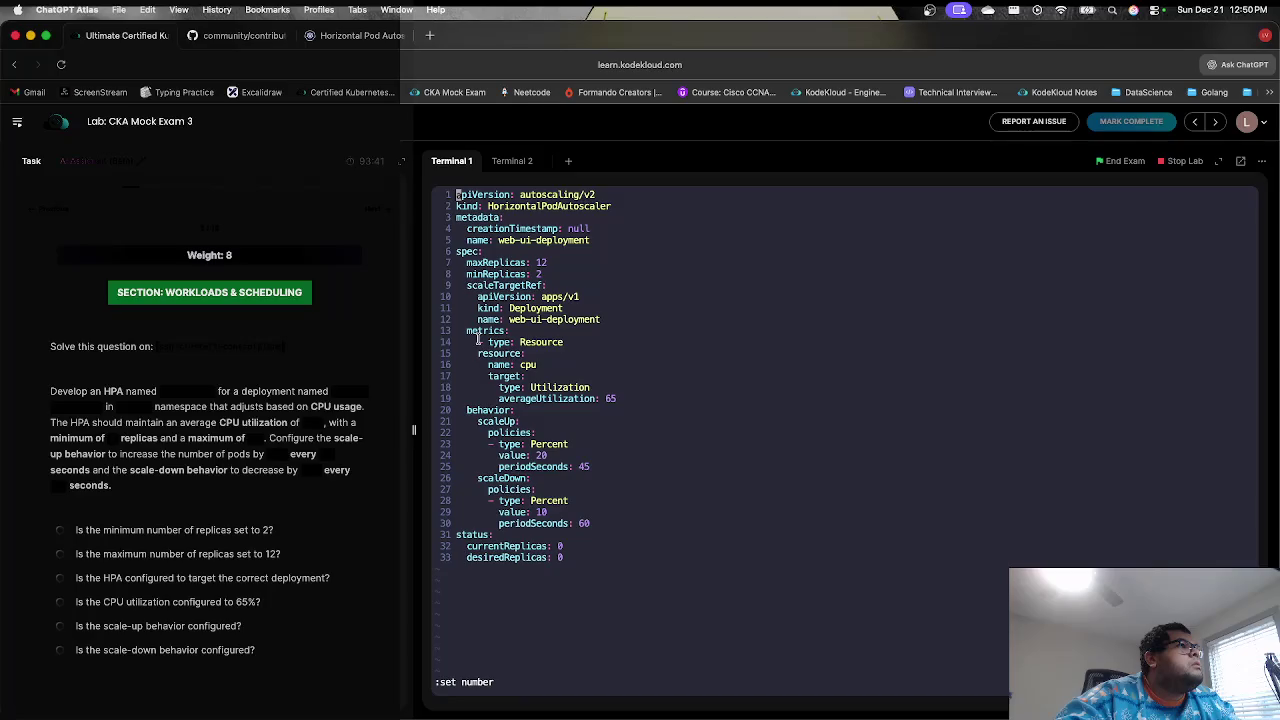
key("i")
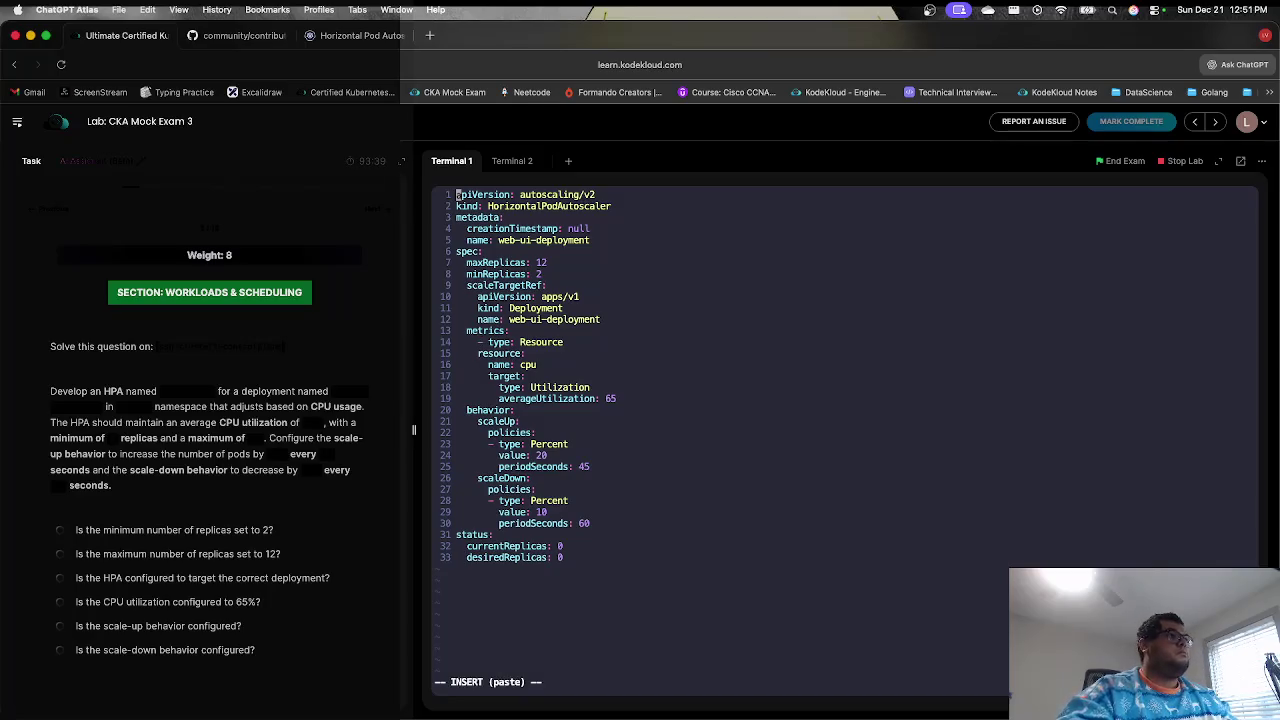
key("Down")
key("Down")
key("Down")
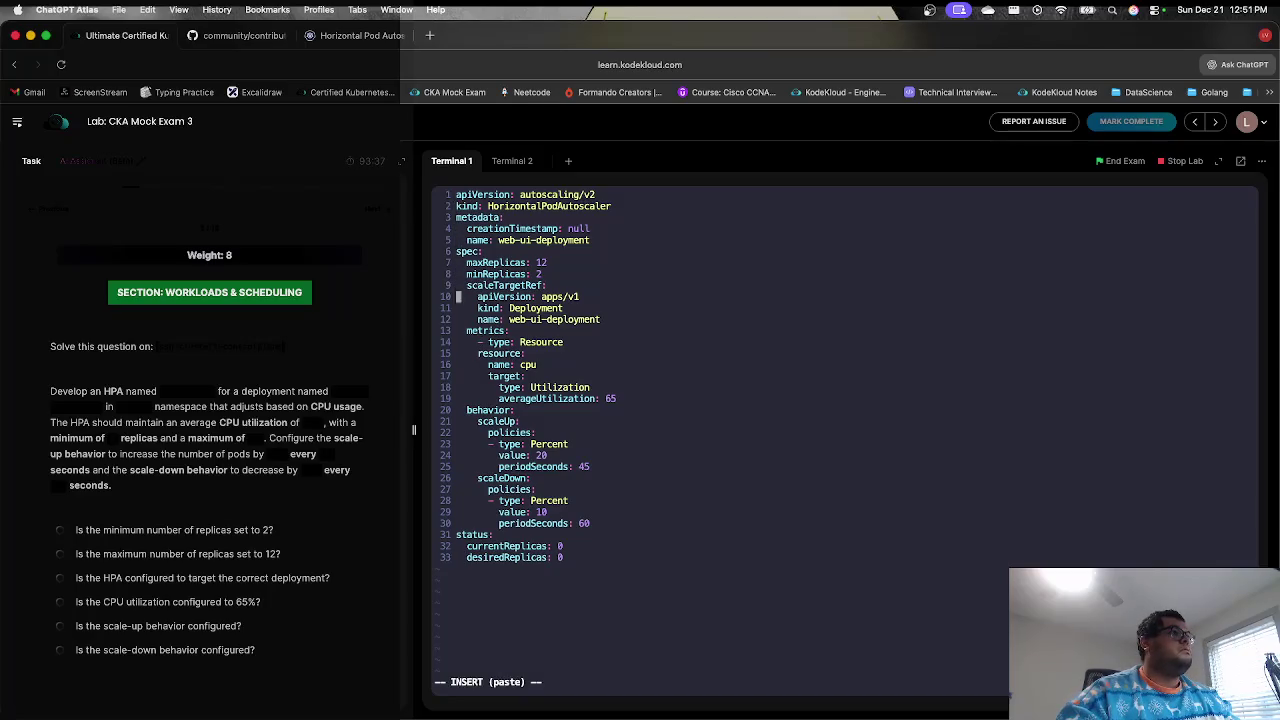
key("Right")
key("Right")
key("Right")
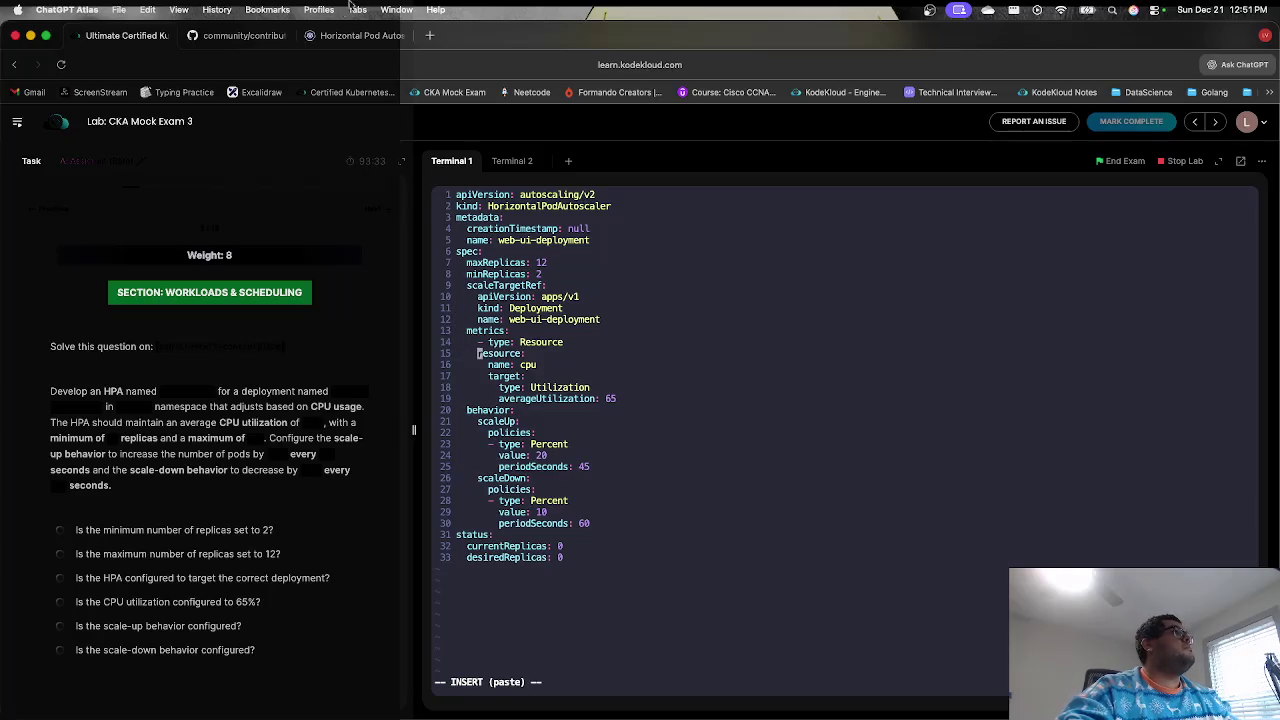
- Search the Horizontal Pod Autoscaling docs for 'resource' to find the resource-metric example YAML
left_click(338, 40)
type("resource")
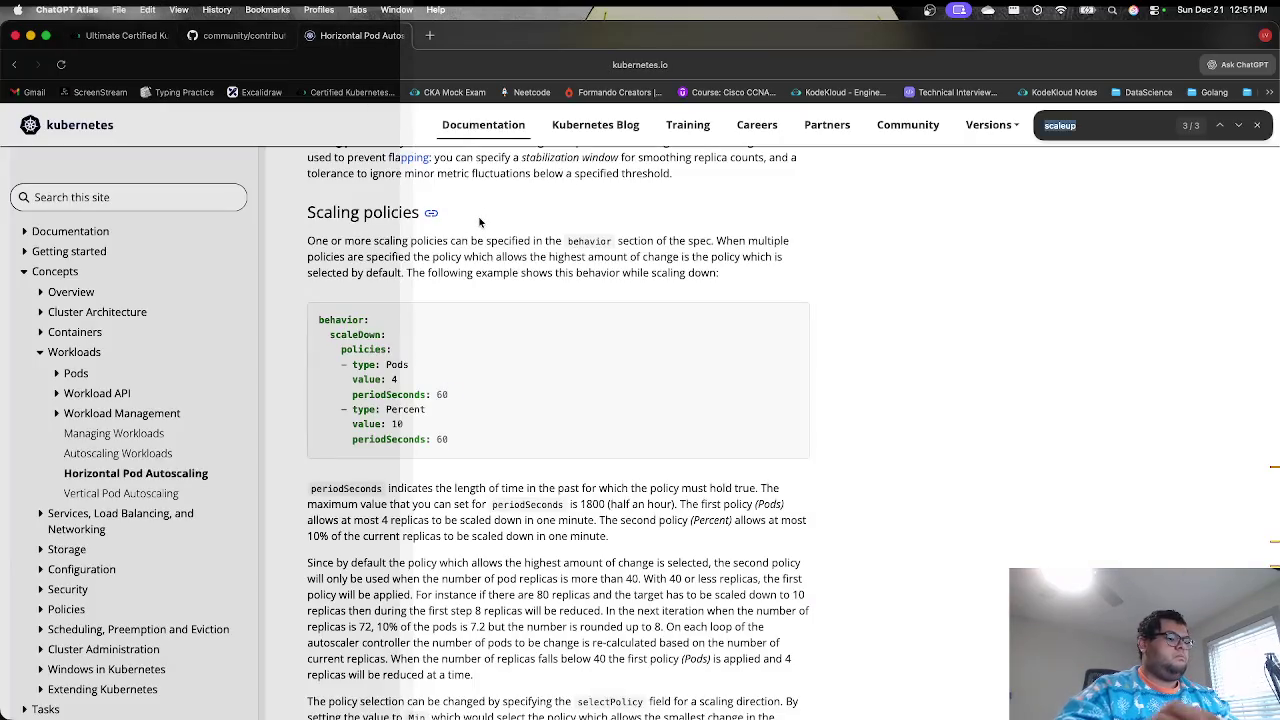
key("Return")
key("Return")
key("Return")
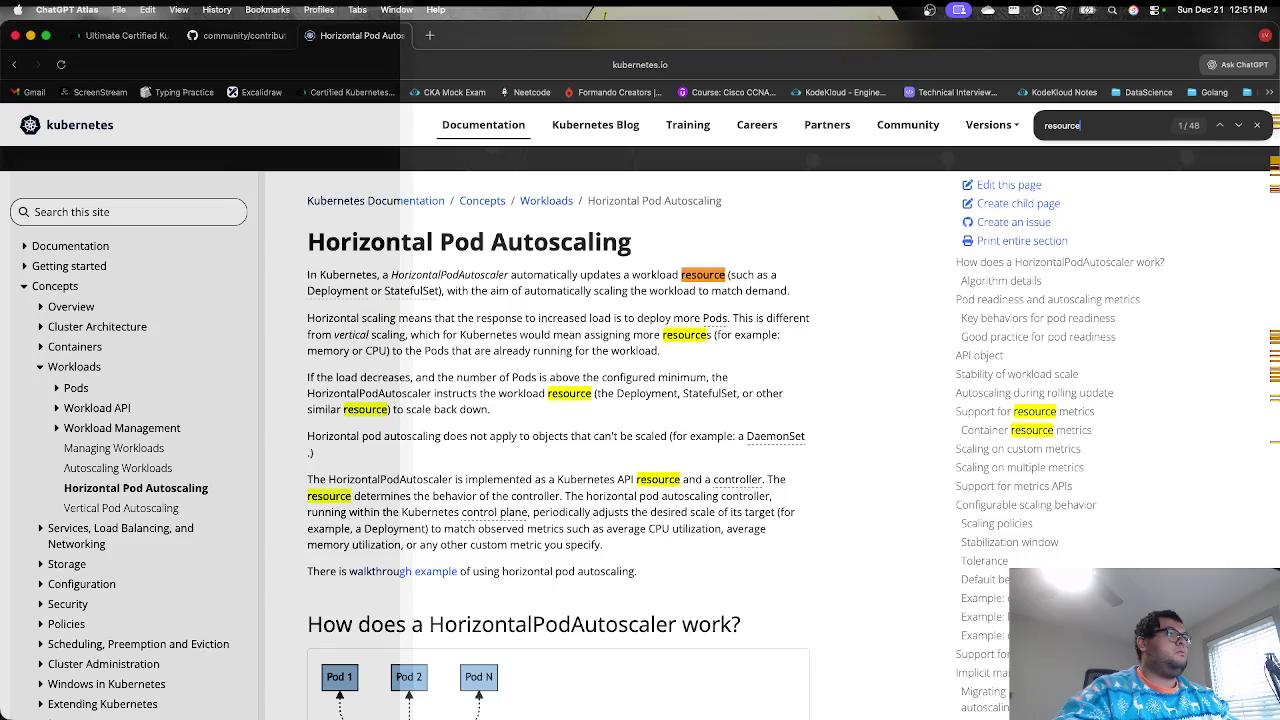
key("Return")
key("Return")
key("Return")
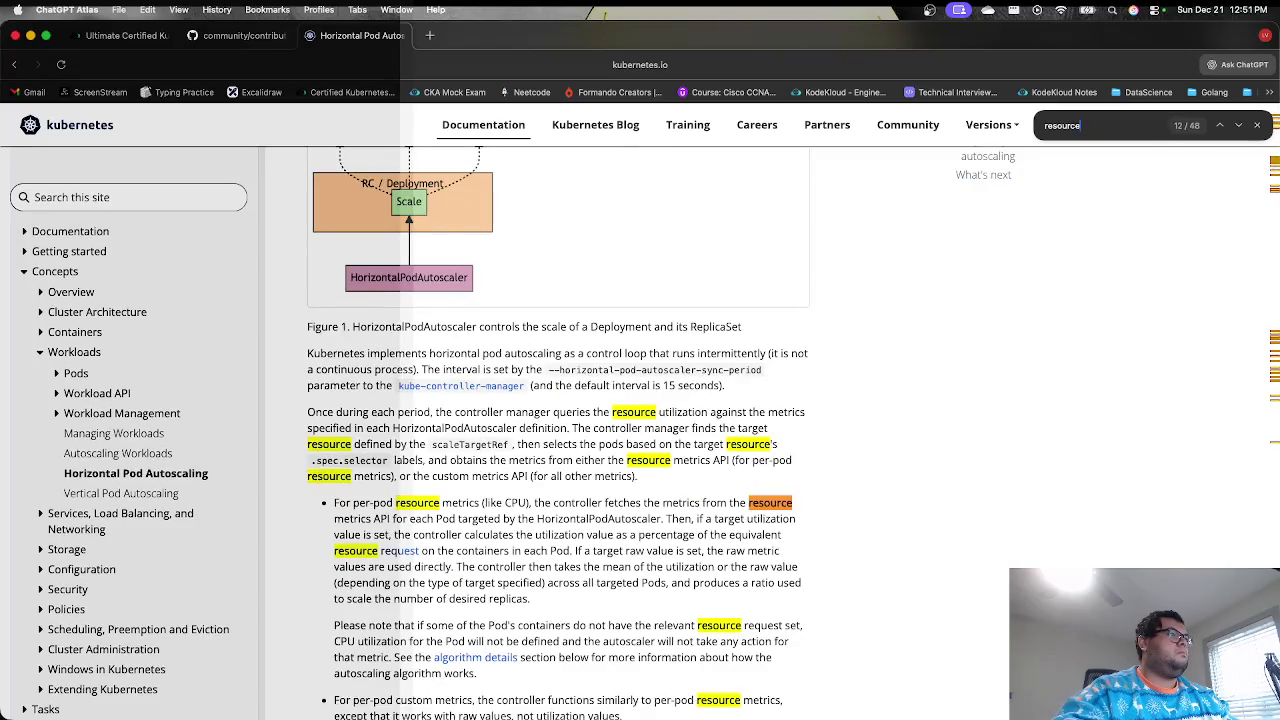
key("Return")
key("Return")
key("Return")
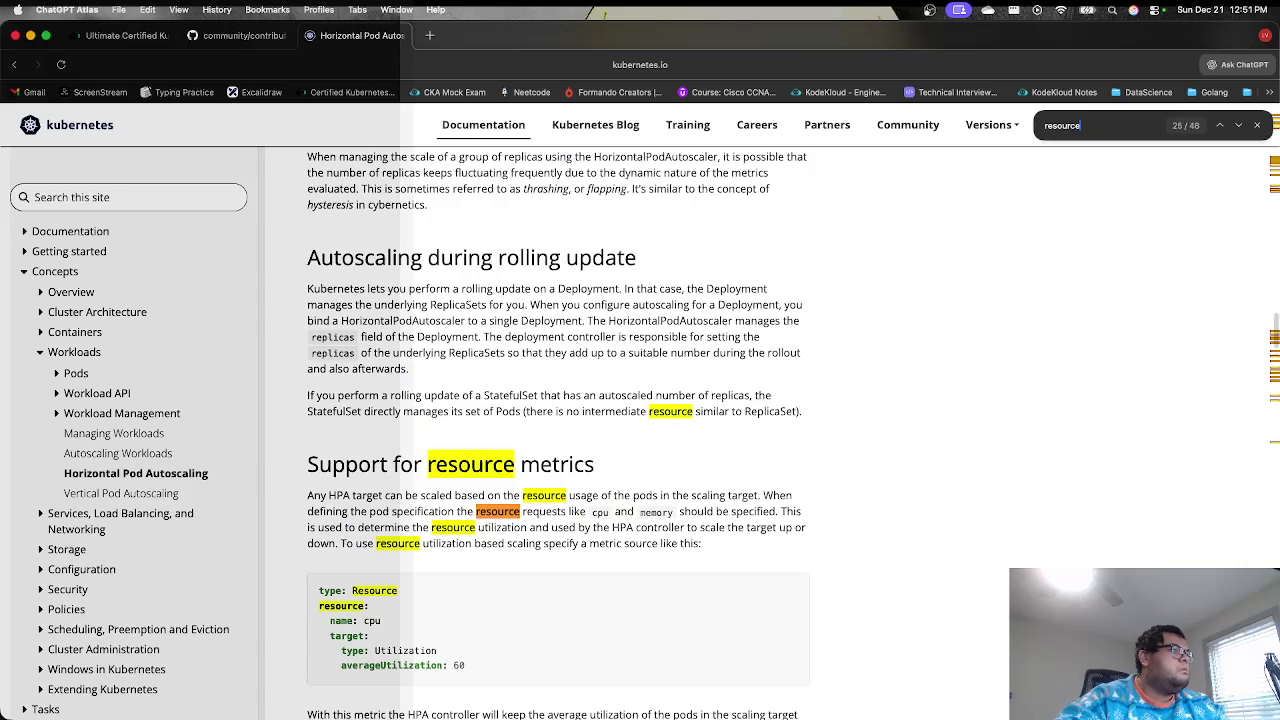
key("Return")
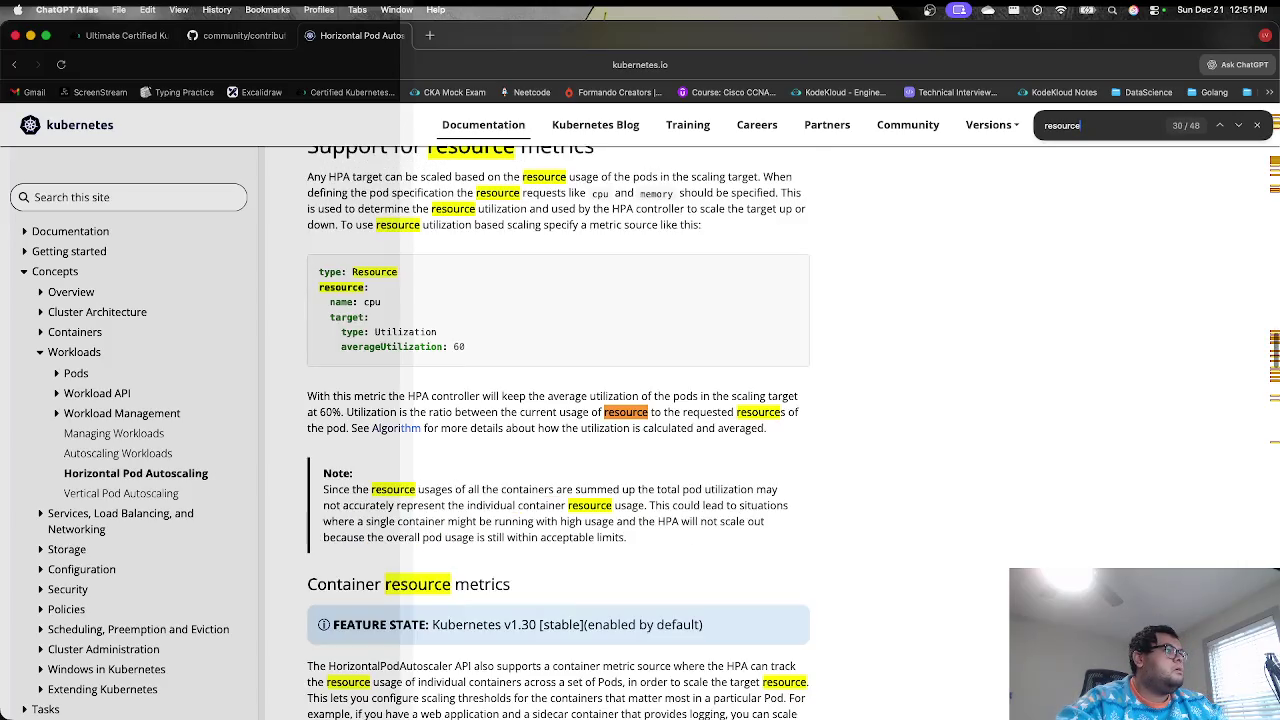
key("Return")
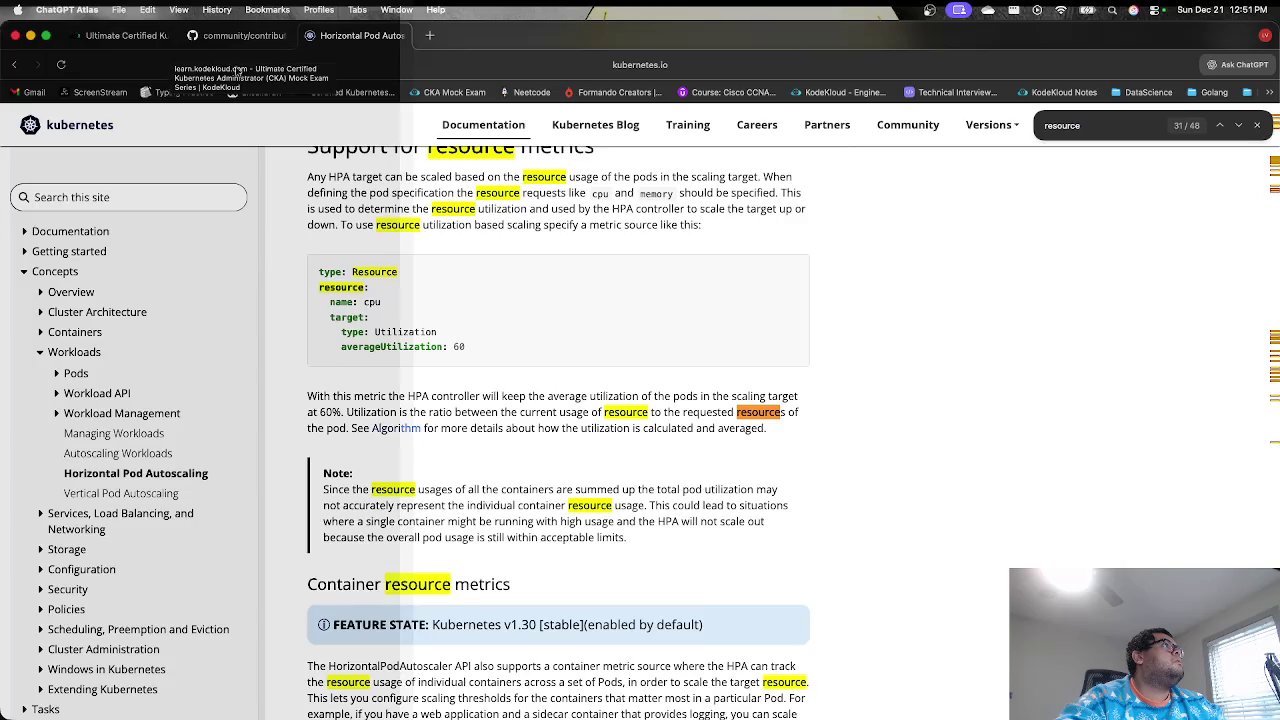
- Realign line 15's resource key in hpa.yml, rechecking it against the docs example
left_click(120, 37)
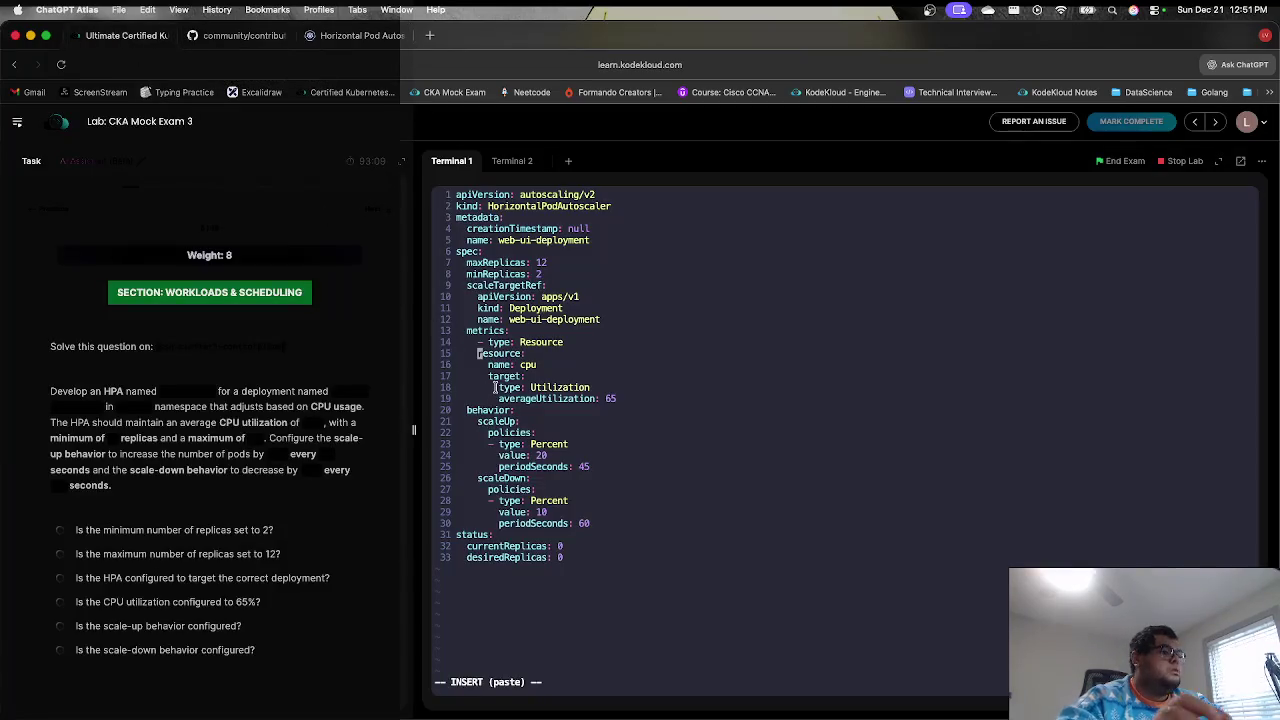
key("BackSpace")
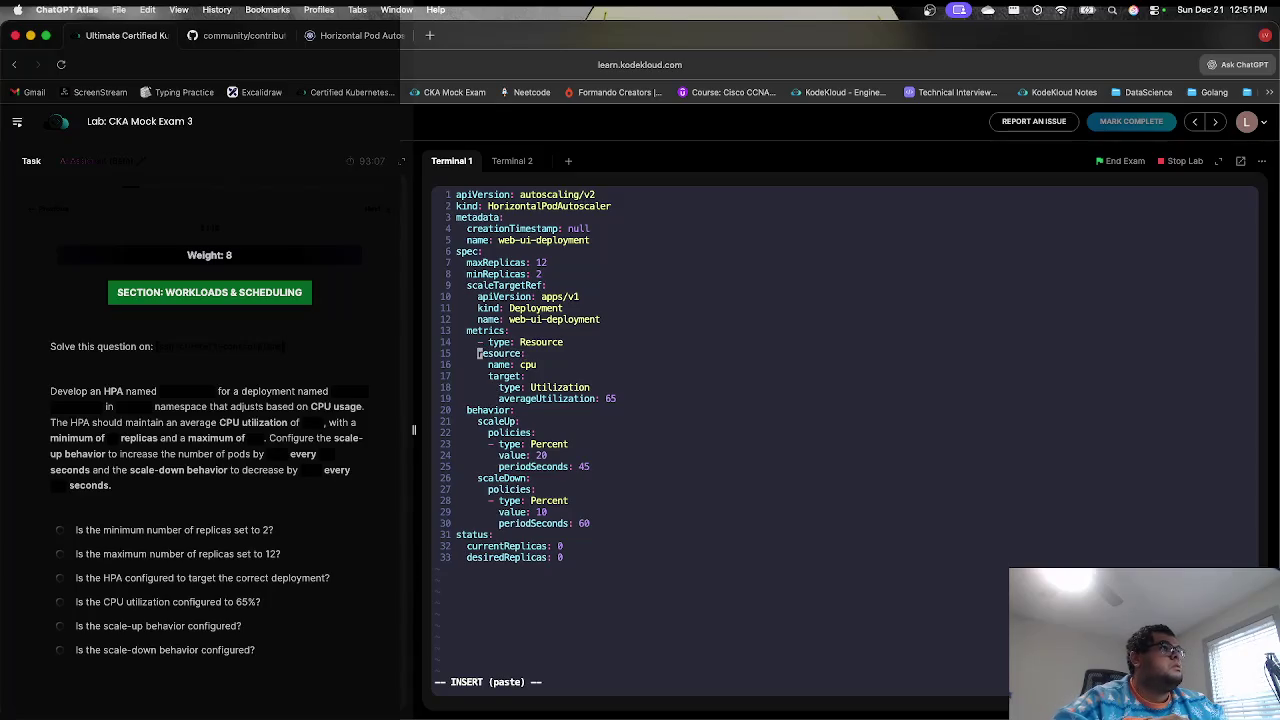
left_click(357, 44)
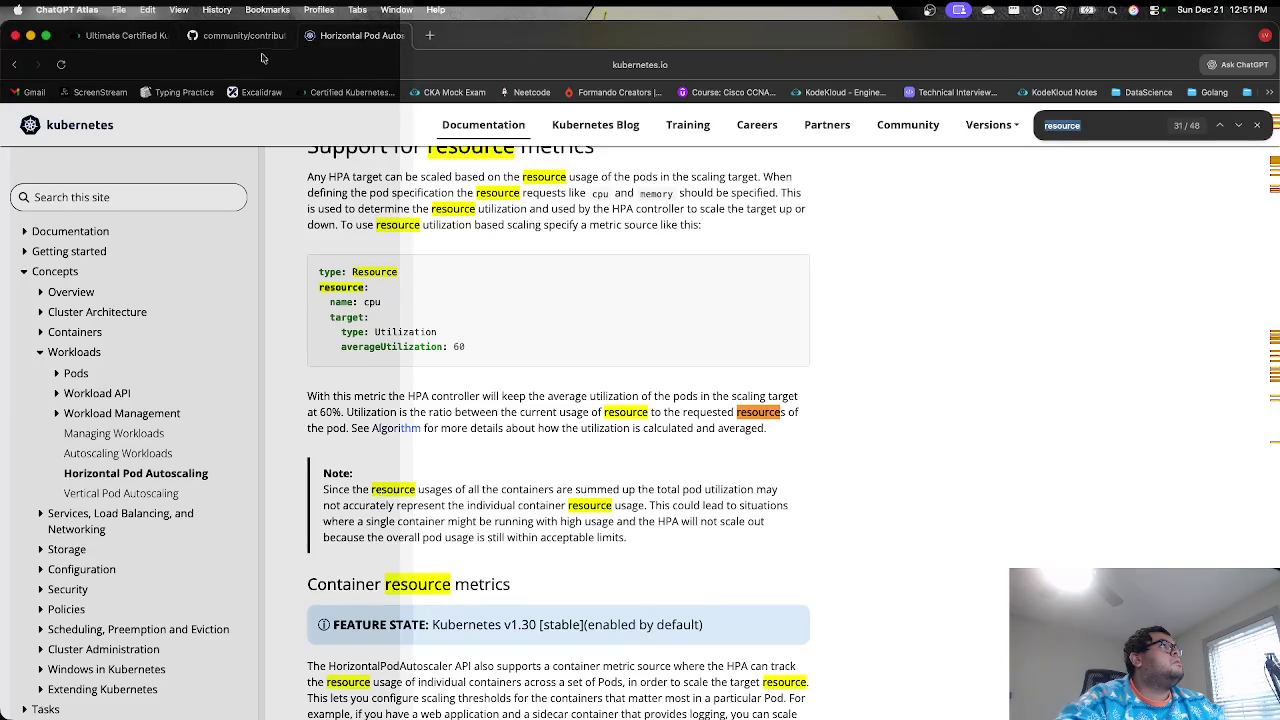
left_click(120, 38)
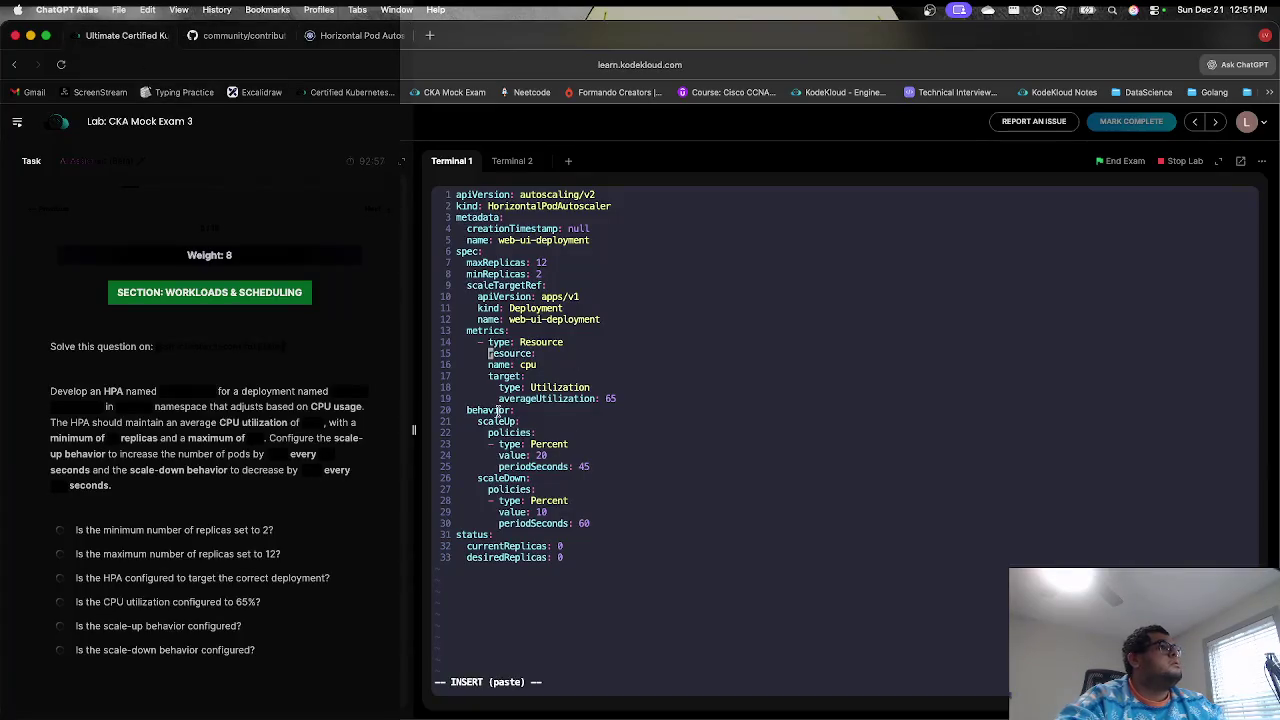
- Indent the name: cpu, target and averageUtilization lines two spaces under resource
key("Escape")
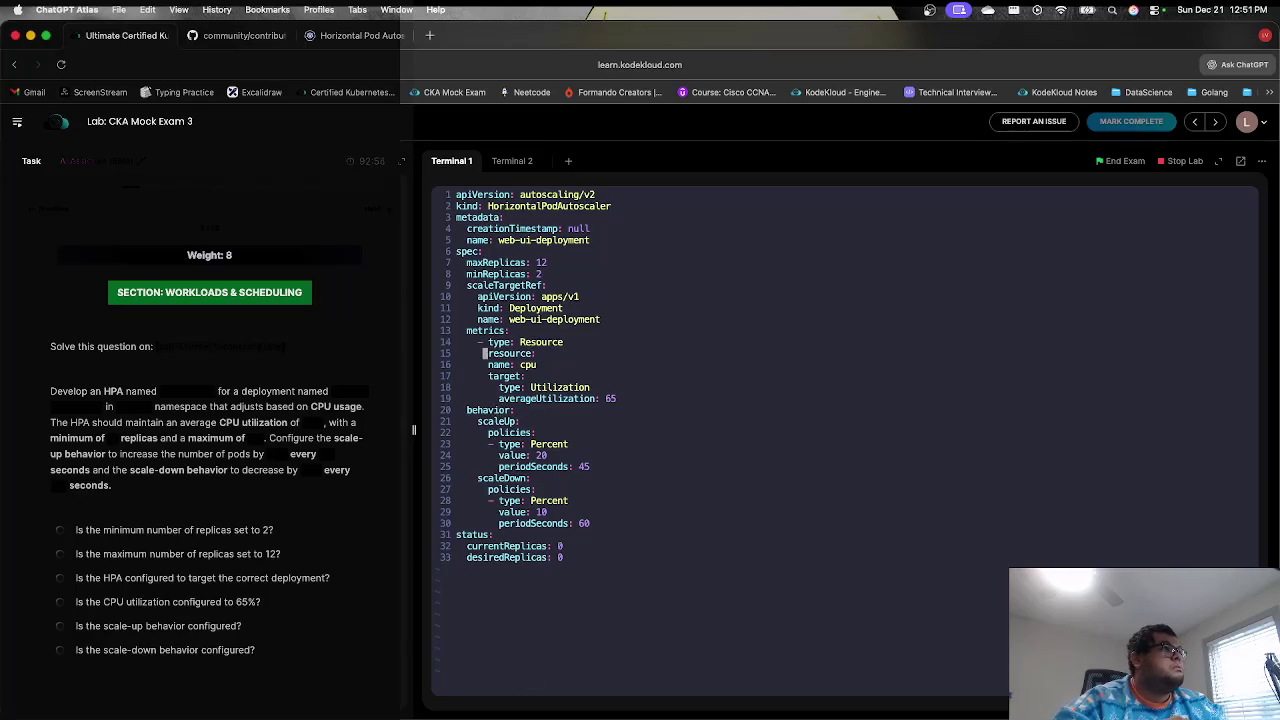
key("j")
key("i")
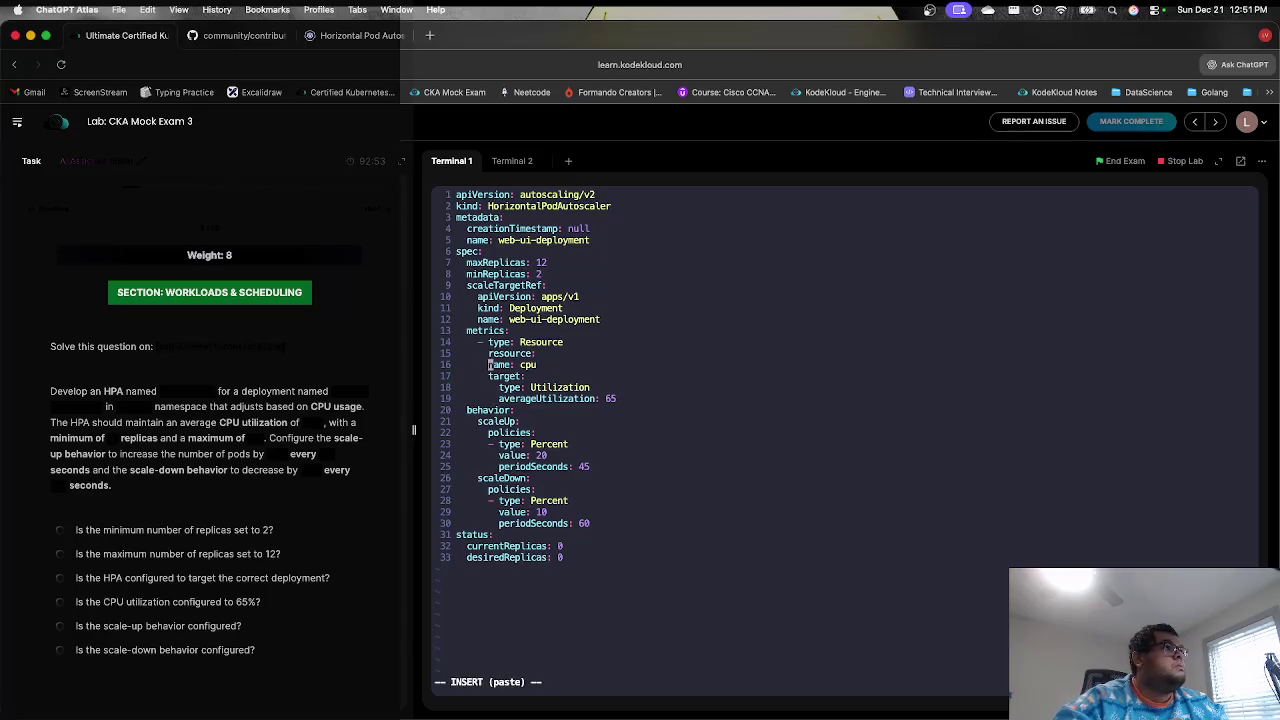
key("Down")
key("Down")
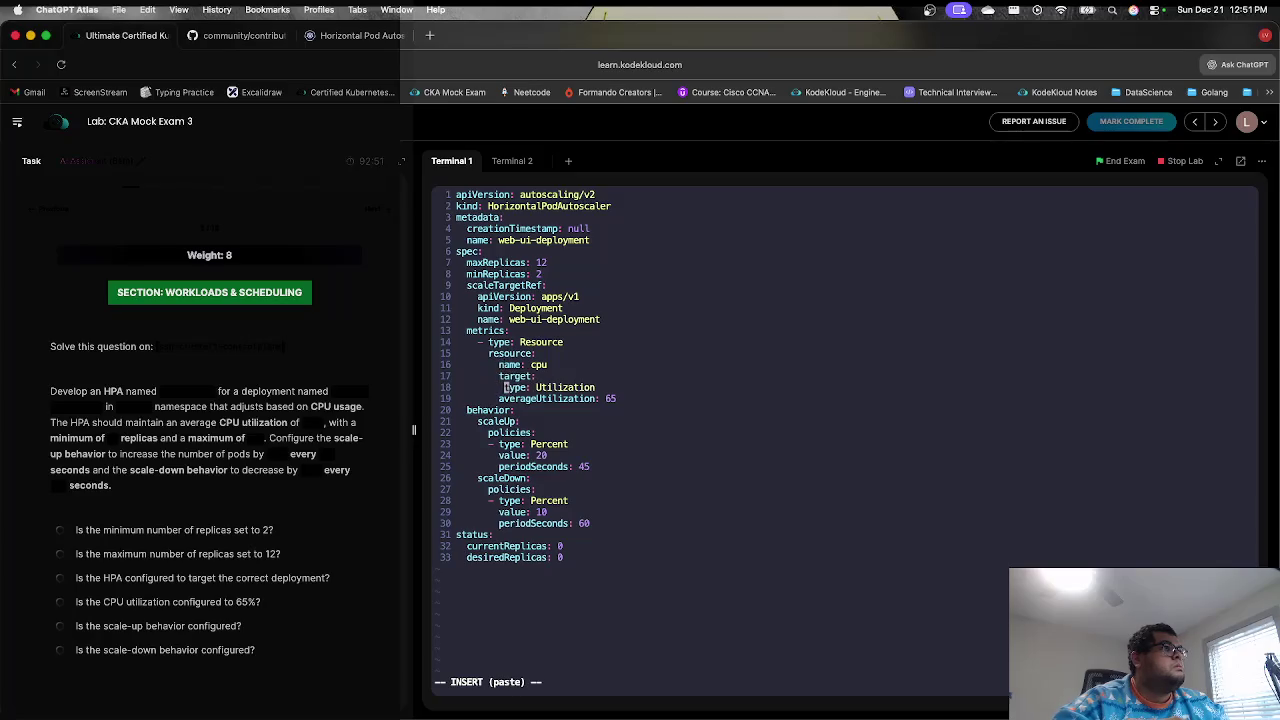
key("Down")
key("Left")
key("Left")
key("Escape")
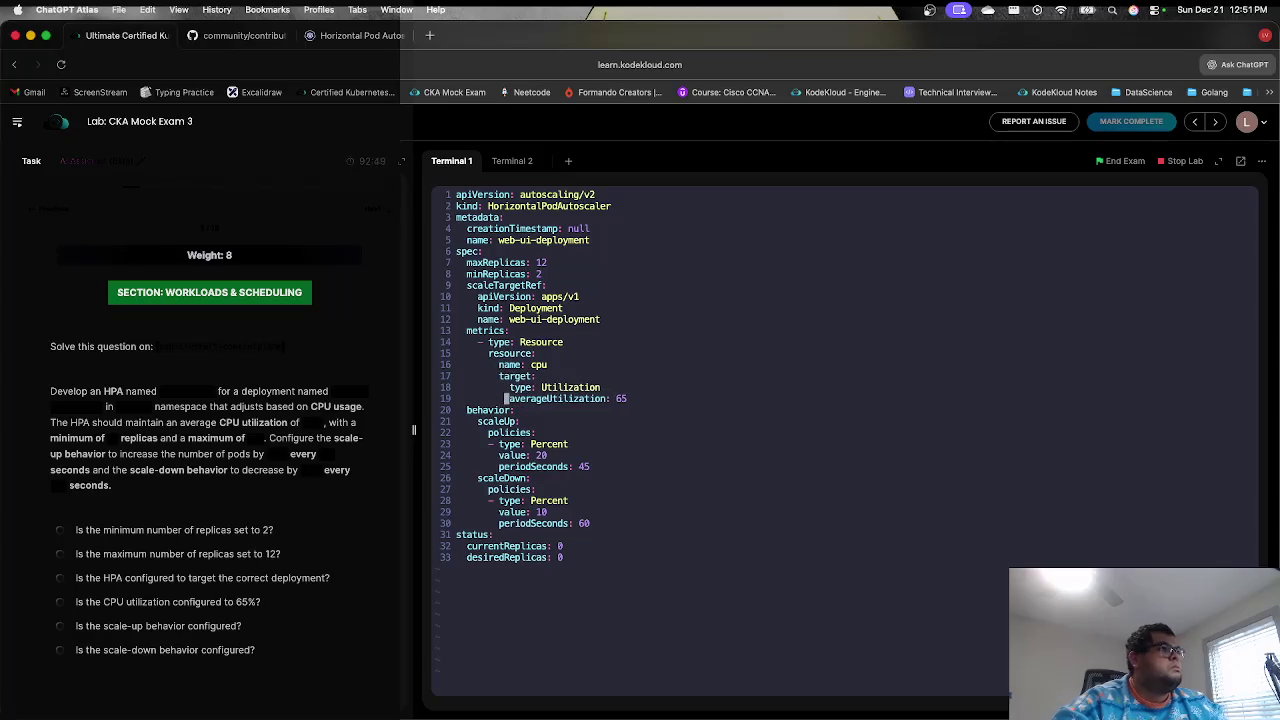
- Save hpa.yml with :wq and rerun kubectl create -f hpa.yml
type(":wq")
key("Return")
key("Up")
key("Up")
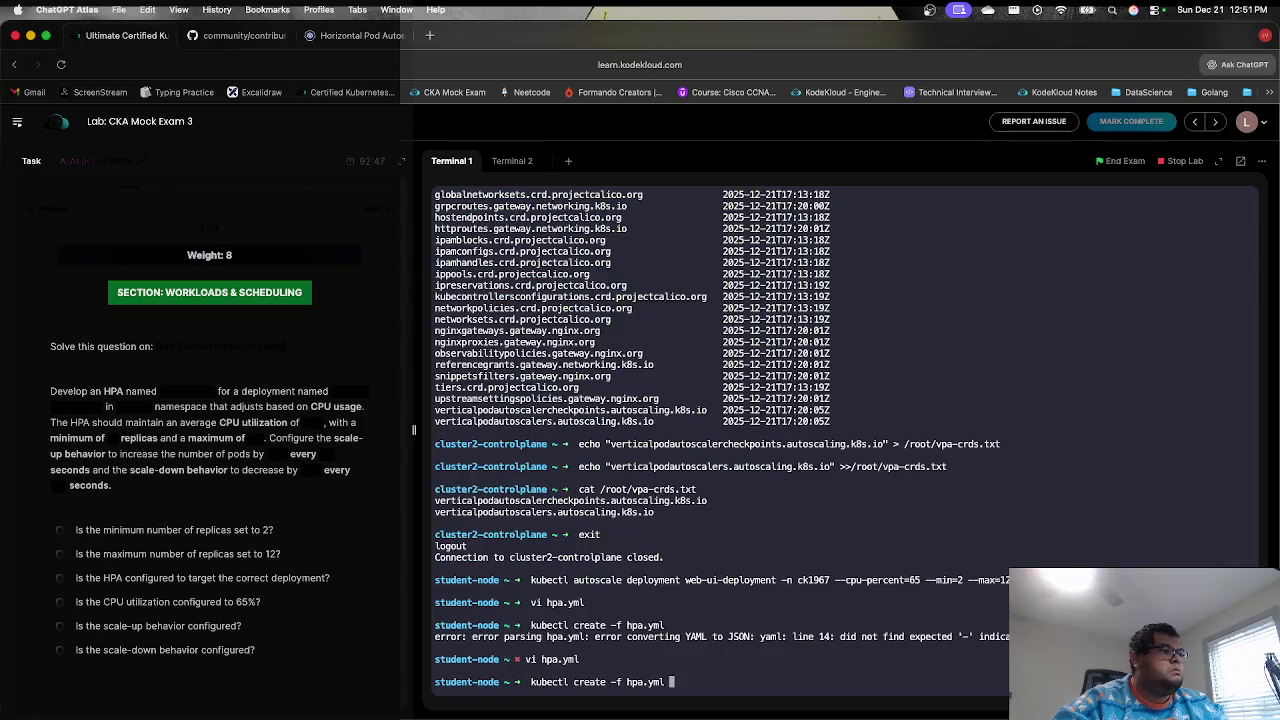
key("Return")
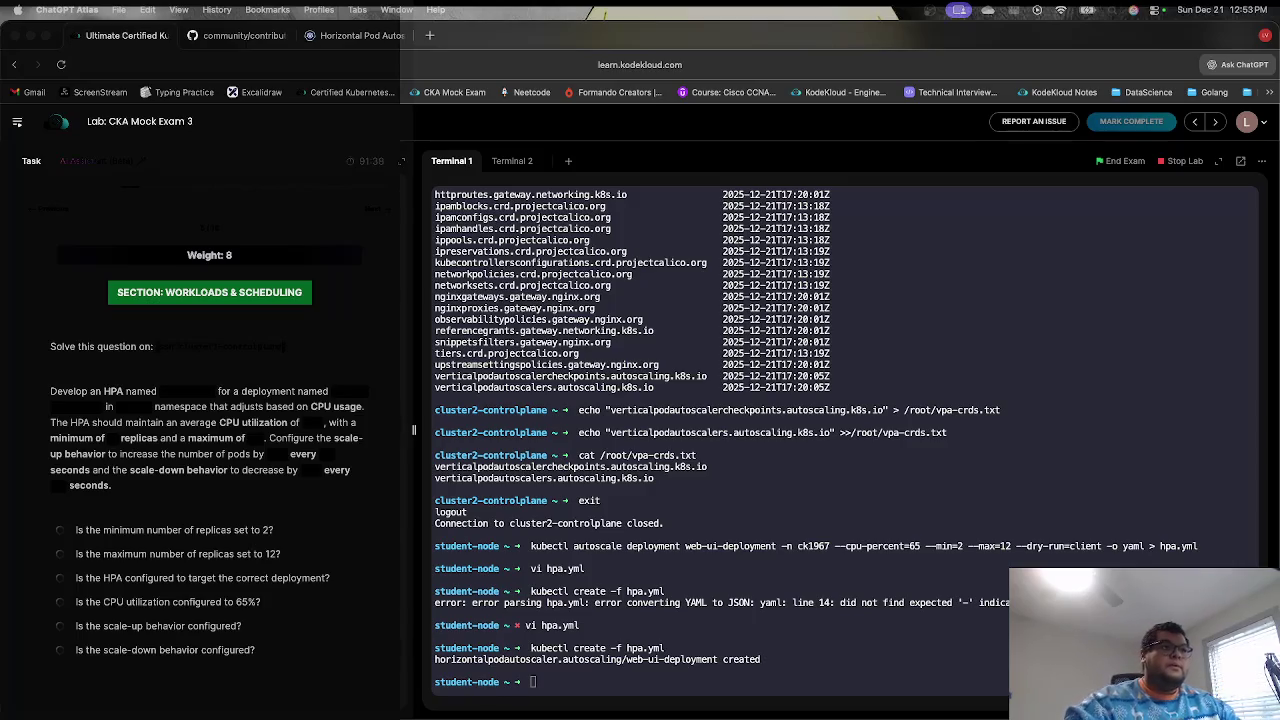
- Toggle the desktop overview and return to the full-screen lab window
key("ctrl+Up")
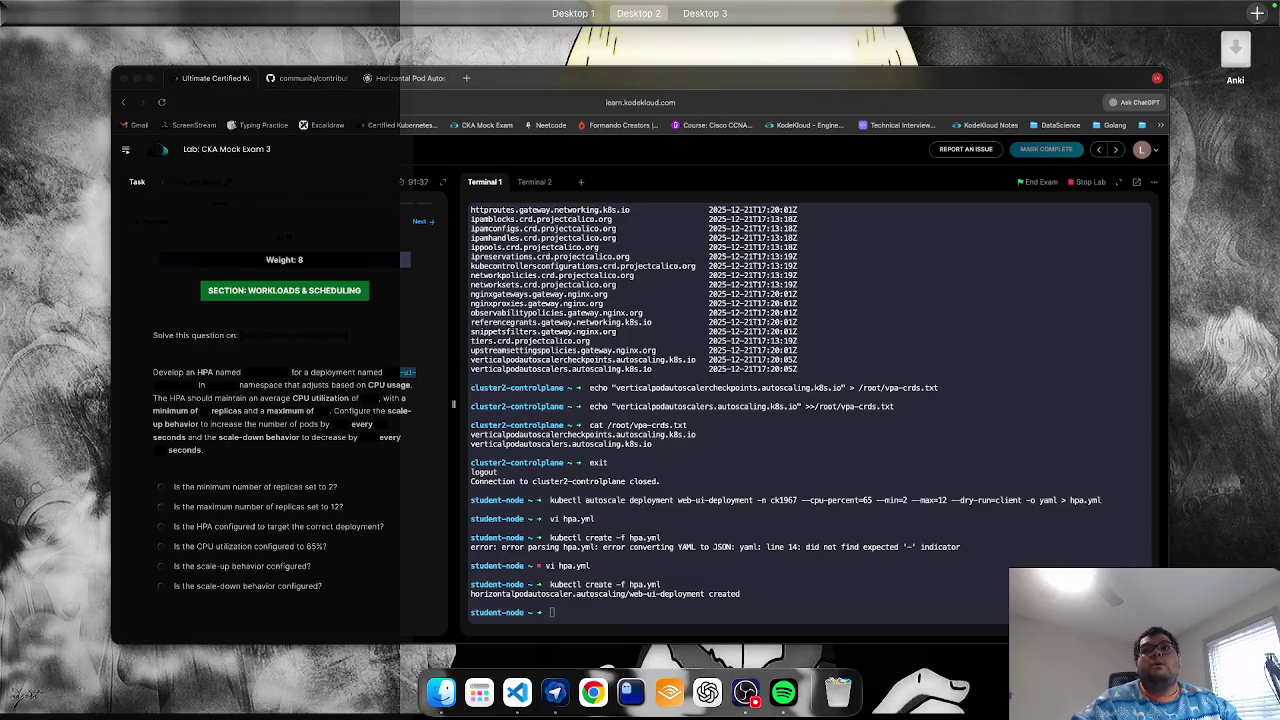
key("ctrl+Up")
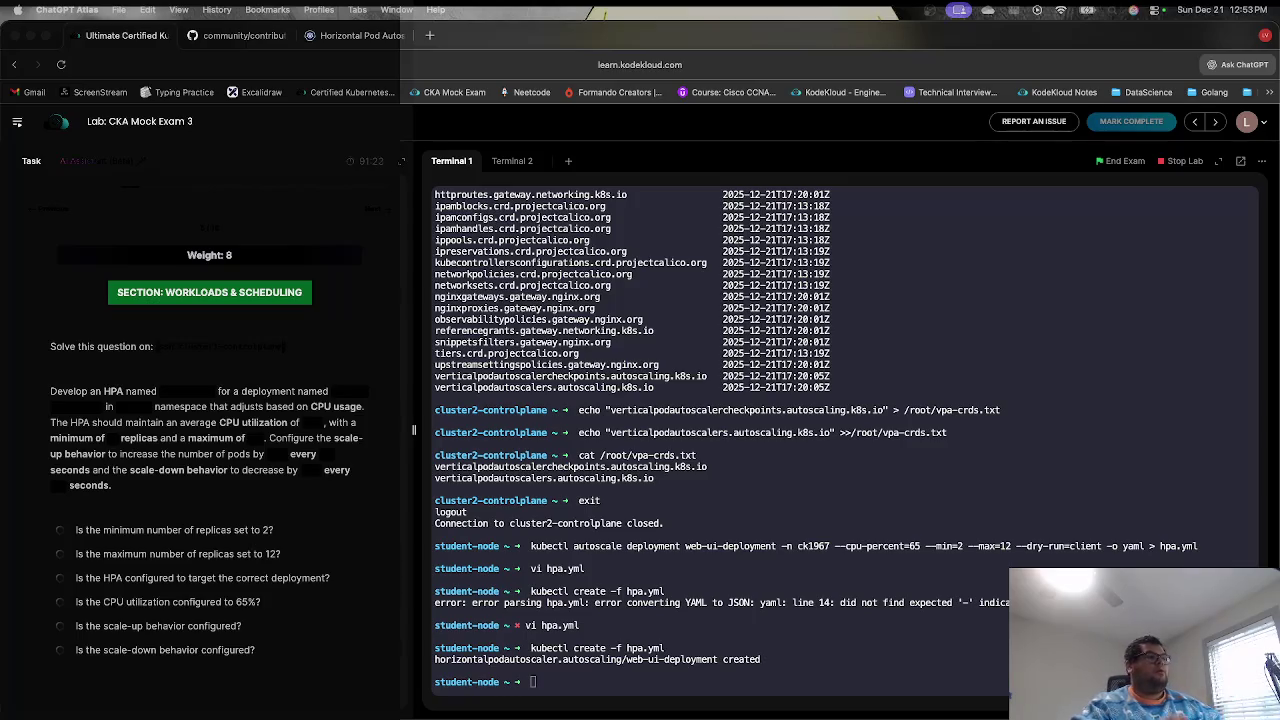
left_click(373, 210)
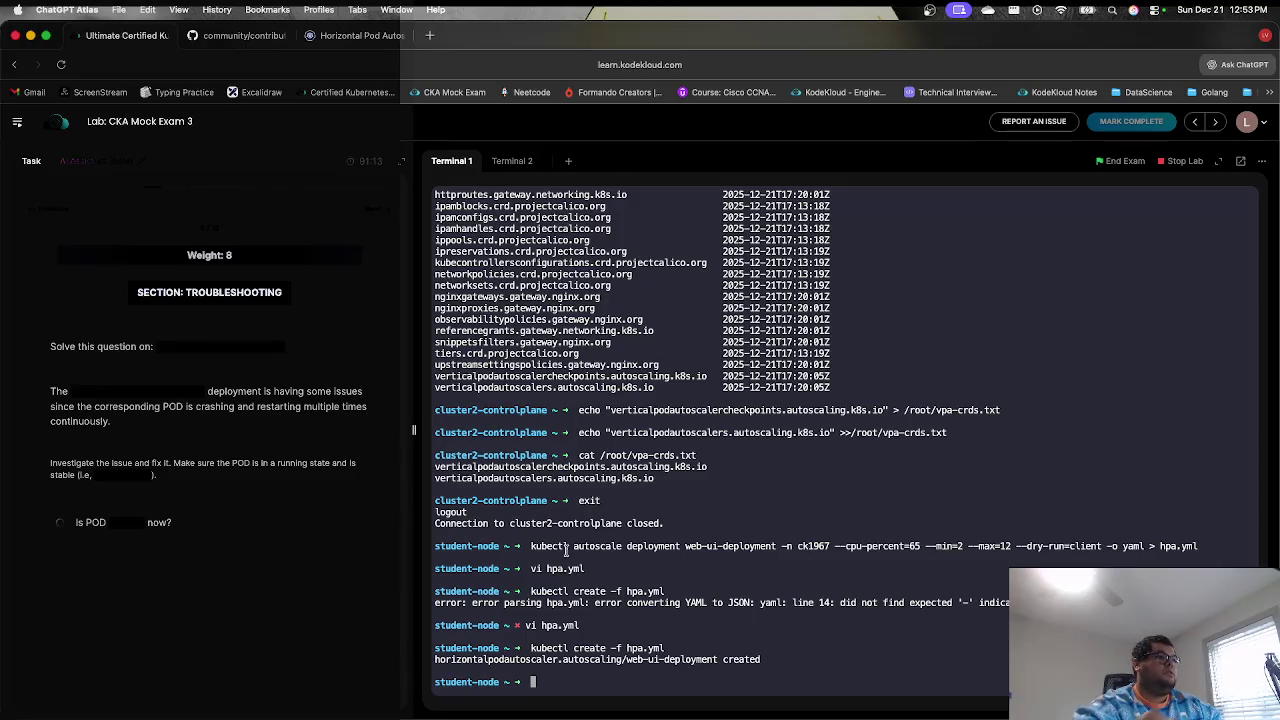
key("Up")
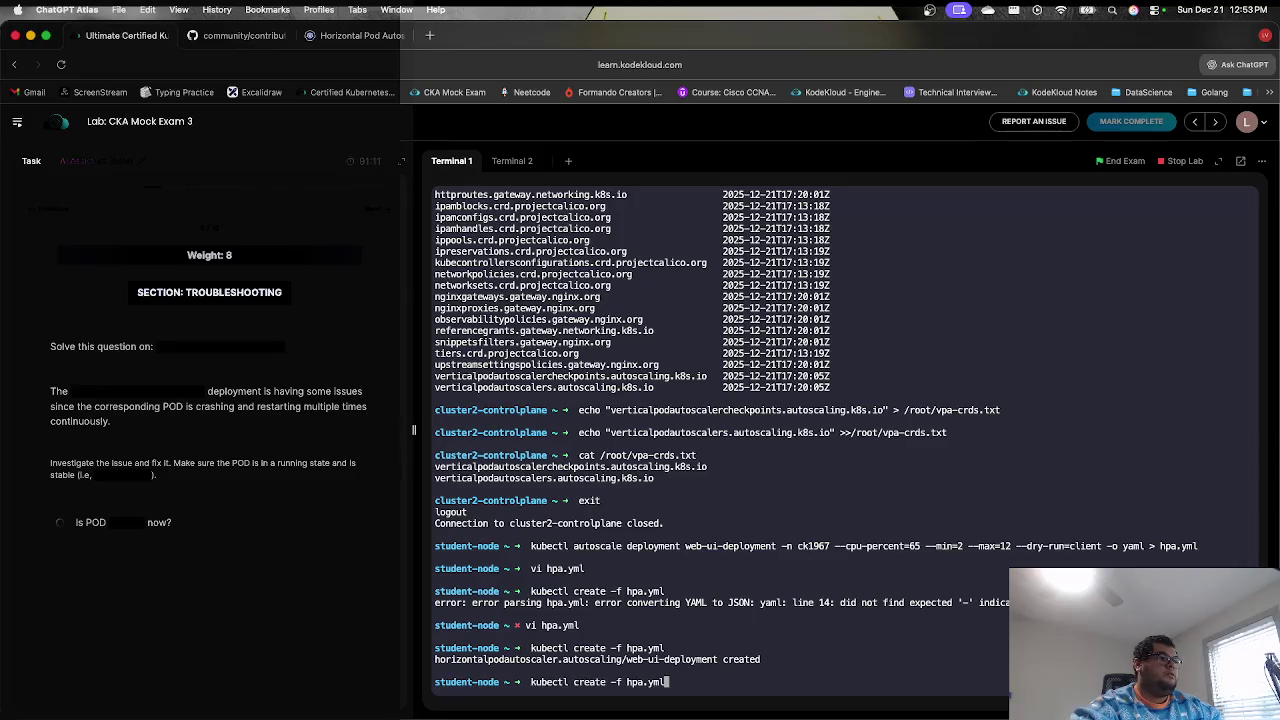
key("Down")
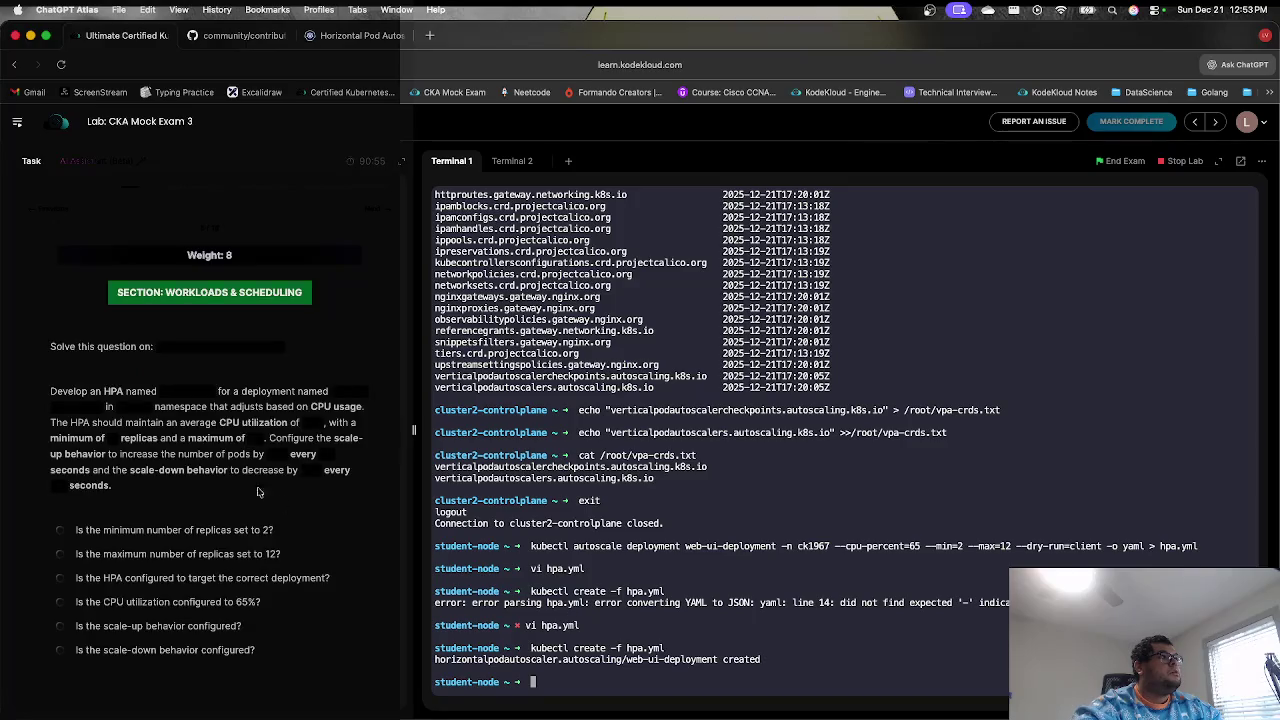
- Open a new hpa.yml in vi in the second terminal and the existing one in the first
left_click(503, 164)
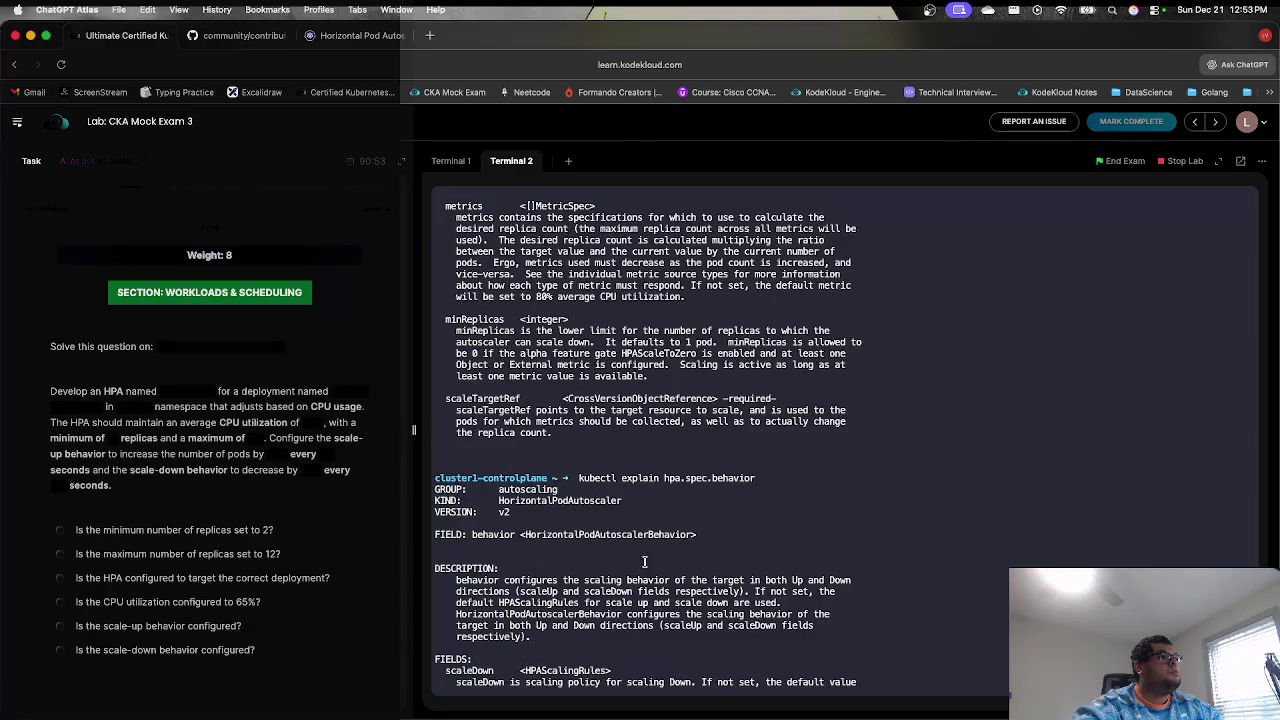
key("Return")
key("Return")
key("Return")
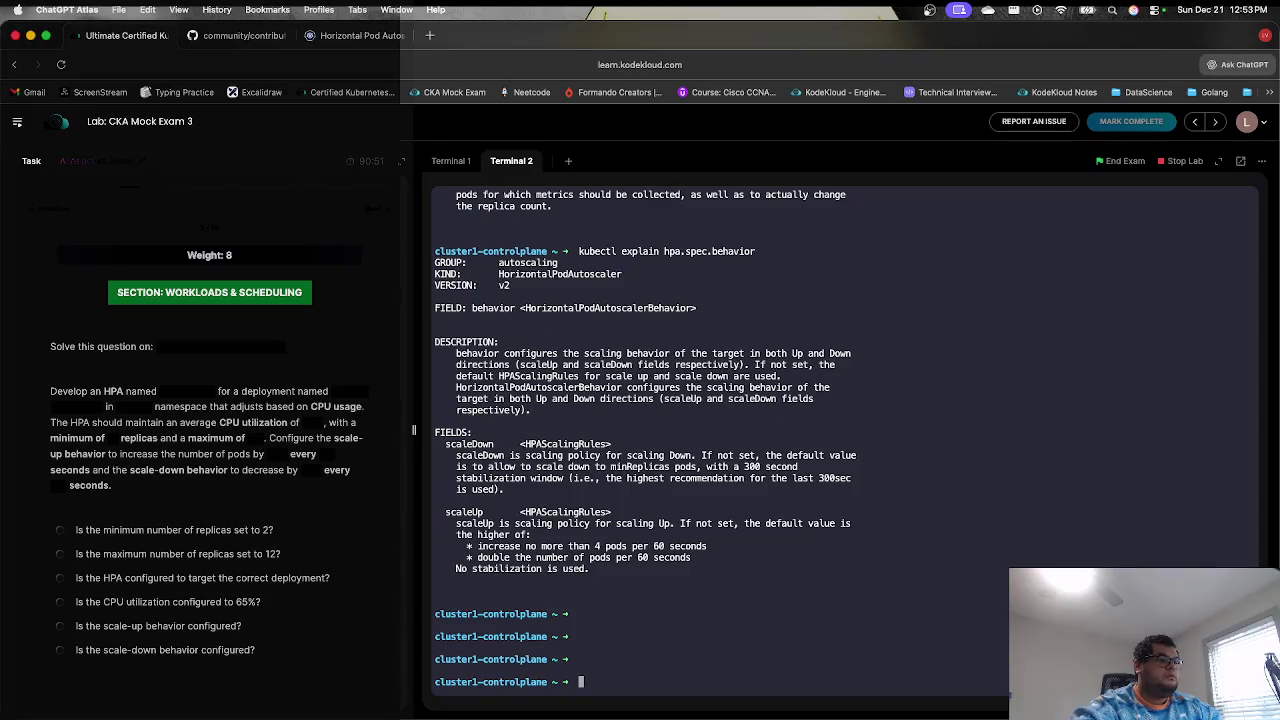
type("vi hp")
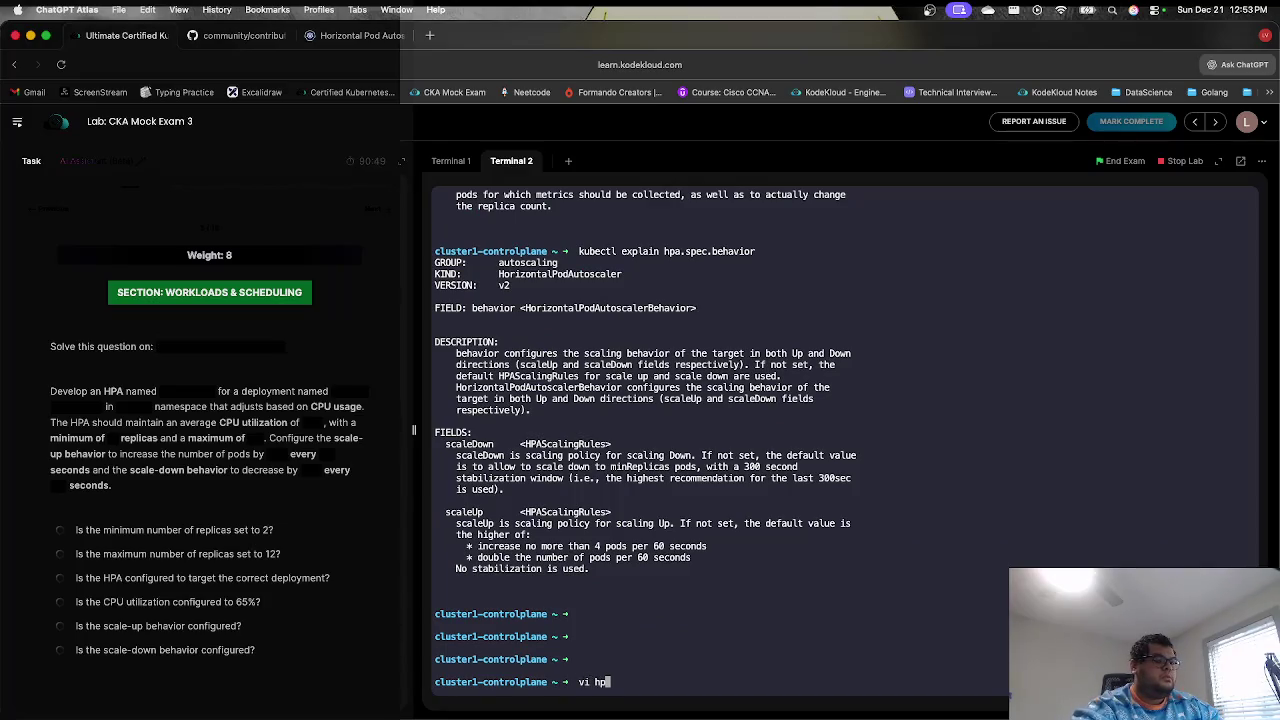
type("a.yml")
key("Return")
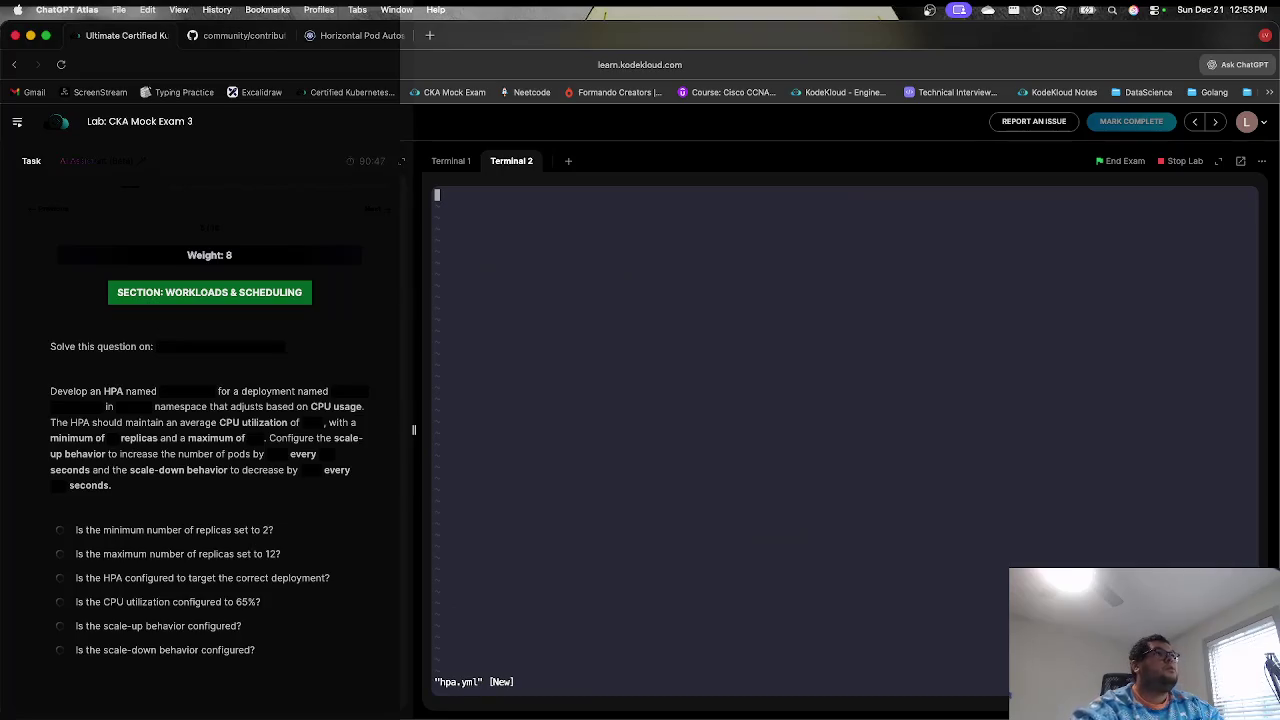
left_click(452, 161)
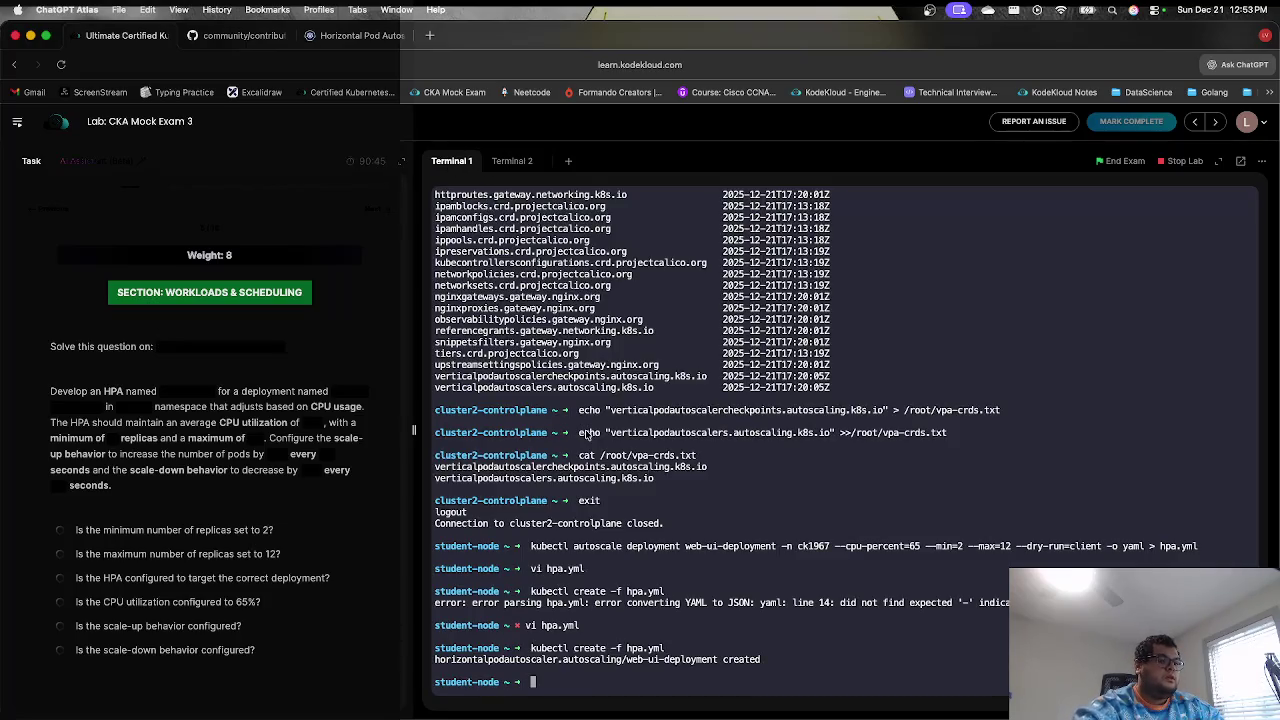
type("vi hpa.yml")
key("Return")
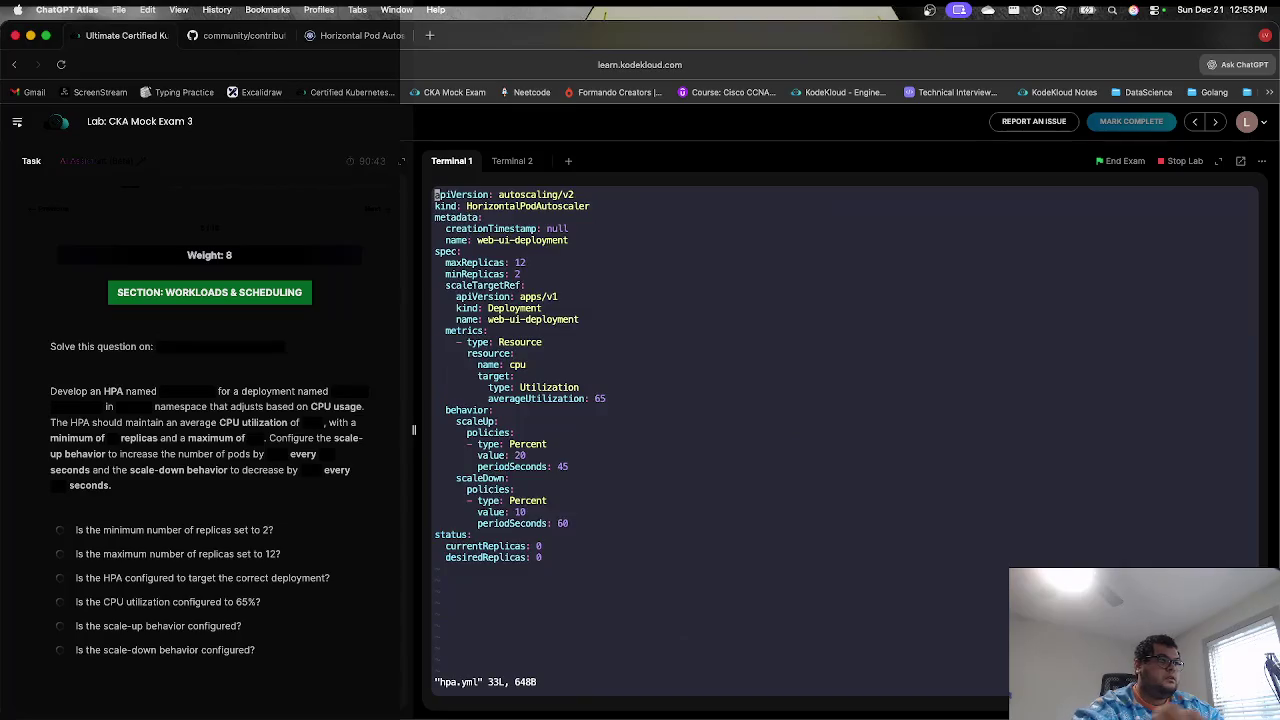
- Copy the HPA YAML from the first terminal and paste it into the new hpa.yml
mouse_move(544, 557)
left_mouse_down()
mouse_move(381, 242)
mouse_move(375, 190)
left_mouse_up()
key("super+c")
right_click(522, 273)
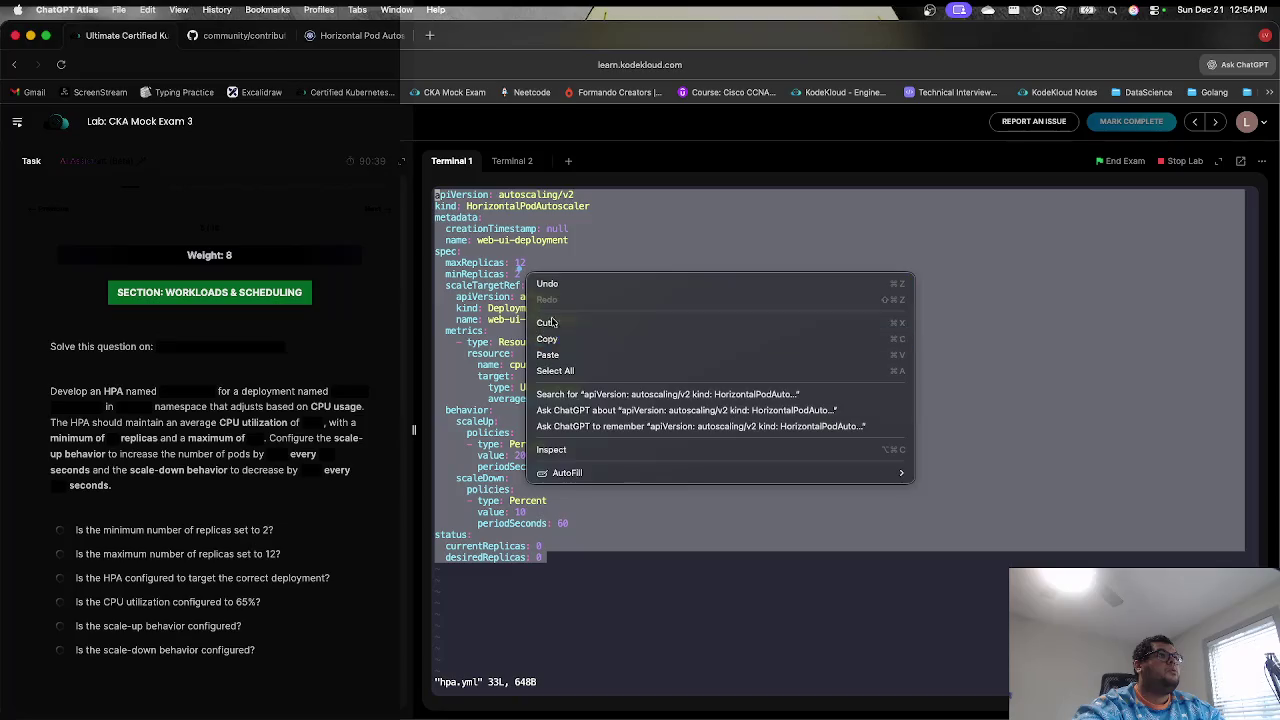
left_click(547, 339)
left_click(510, 162)
key("i")
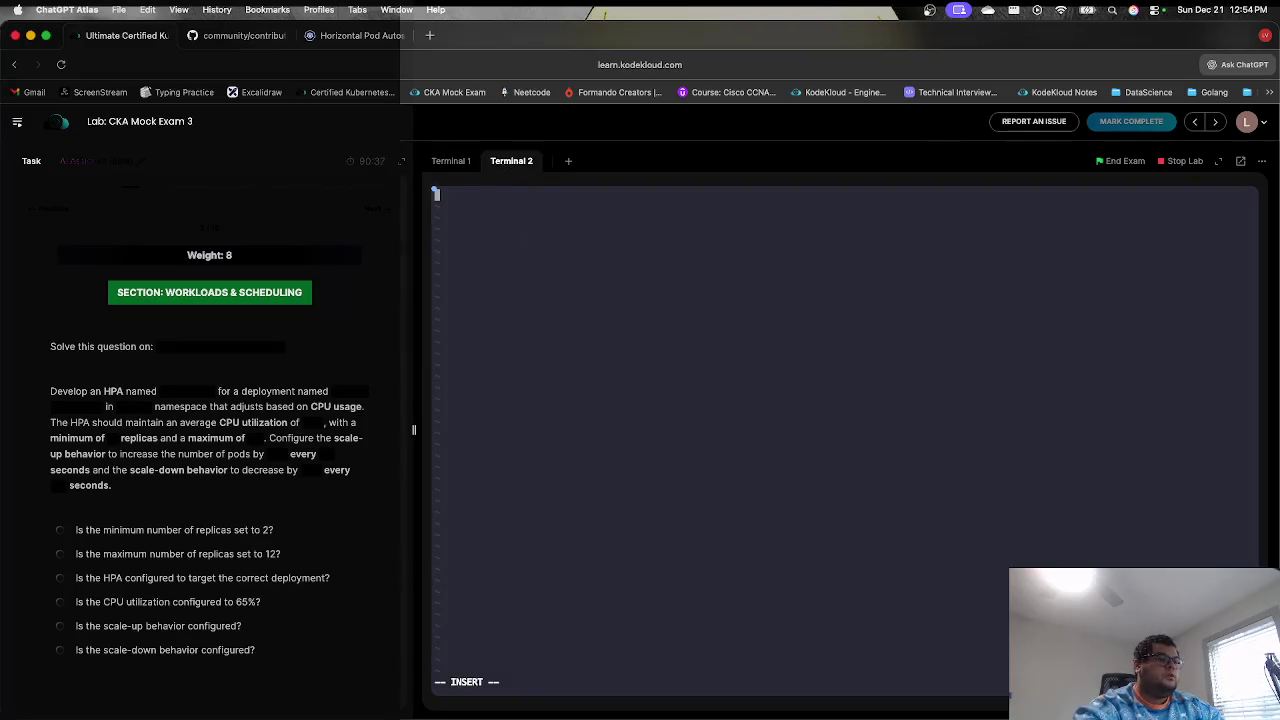
key("super+v")
- Recover from the mistyped :Wq command and save hpa.yml with :wq
key("Escape")
type(":Wq")
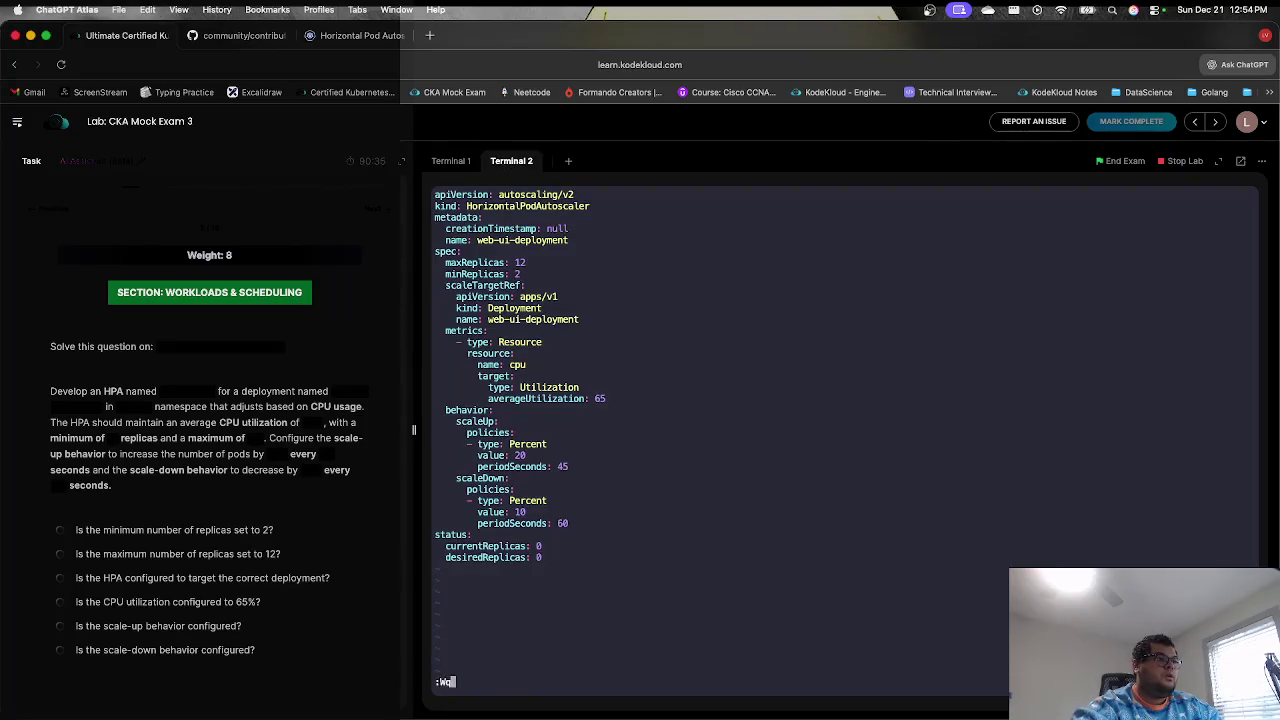
key("Return")
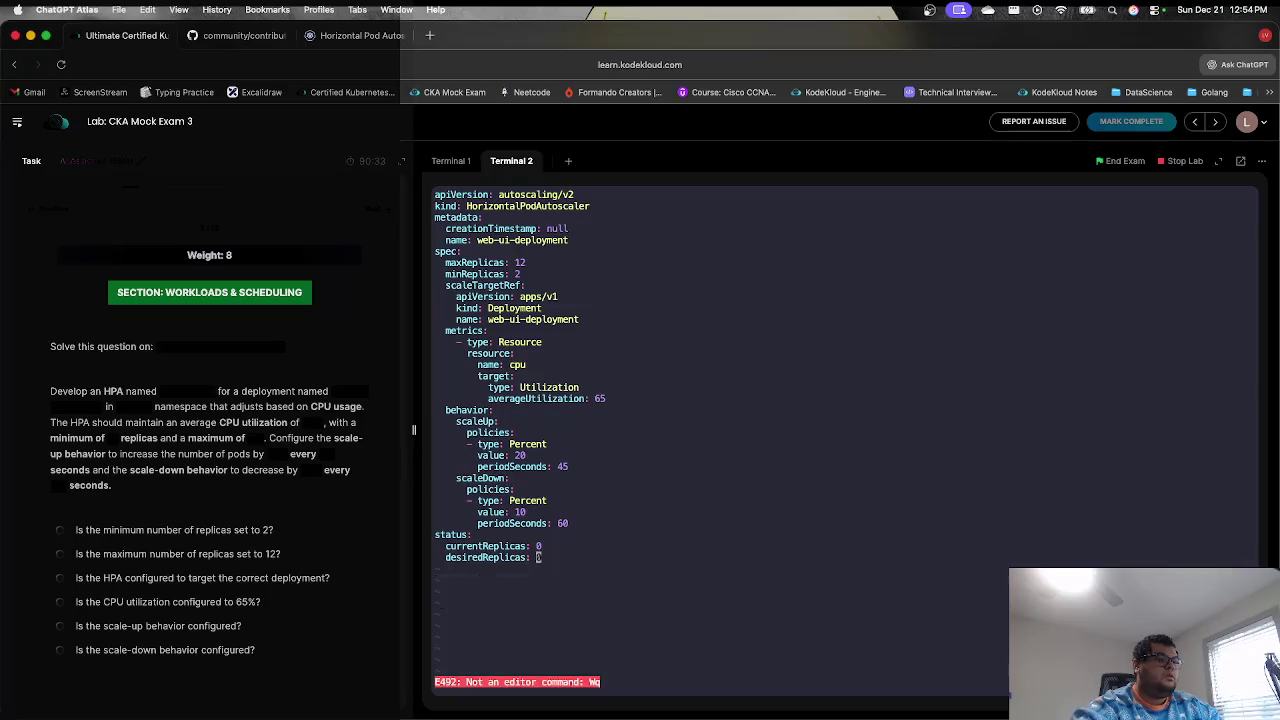
type("q:")
key("ctrl+c")
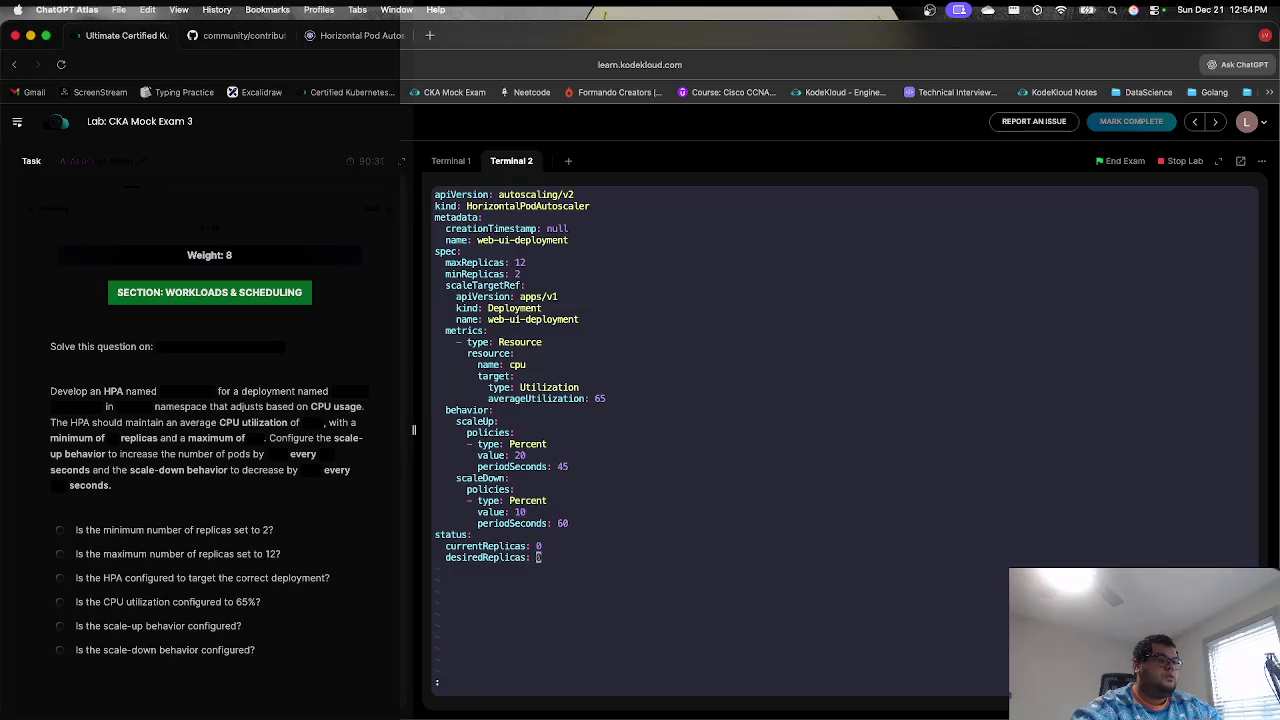
type(":wq")
key("Return")
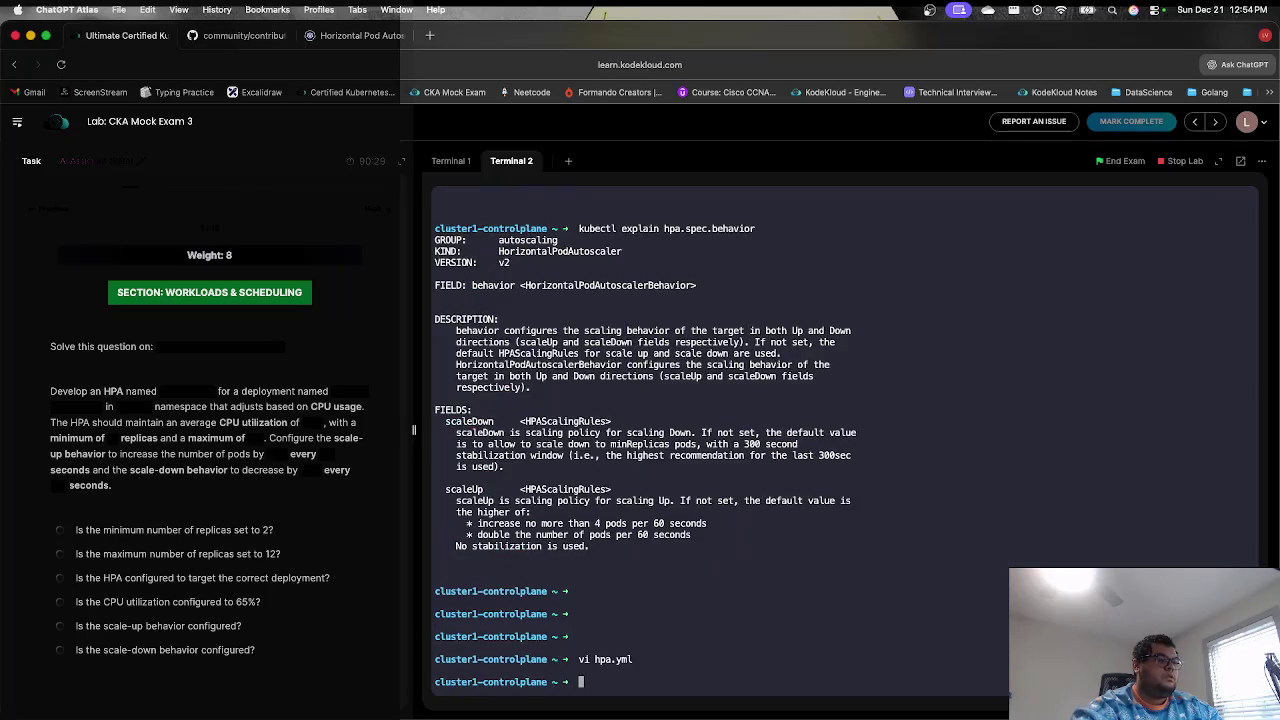
- Run kubectl create -f hpa.yml, then try listing autoscalers with kubectl get autoscale
type("kubectl create")
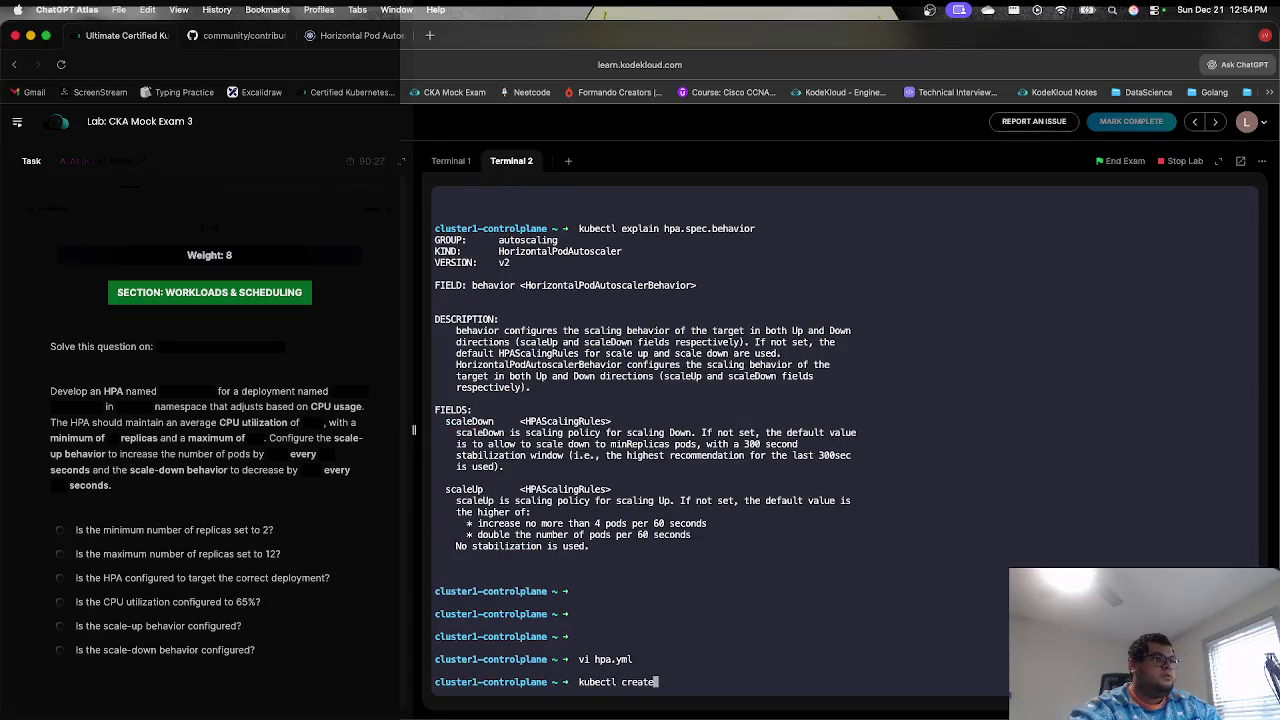
type(" -f ")
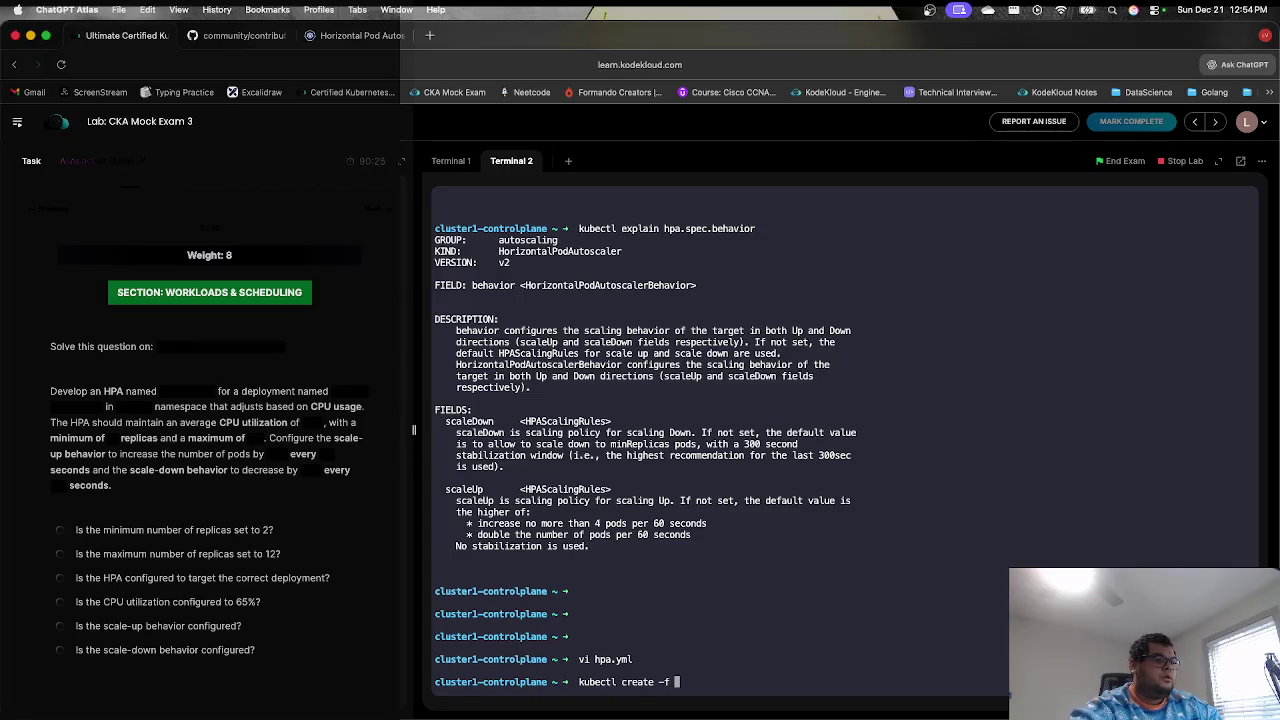
type("hpa.yml")
key("Return")
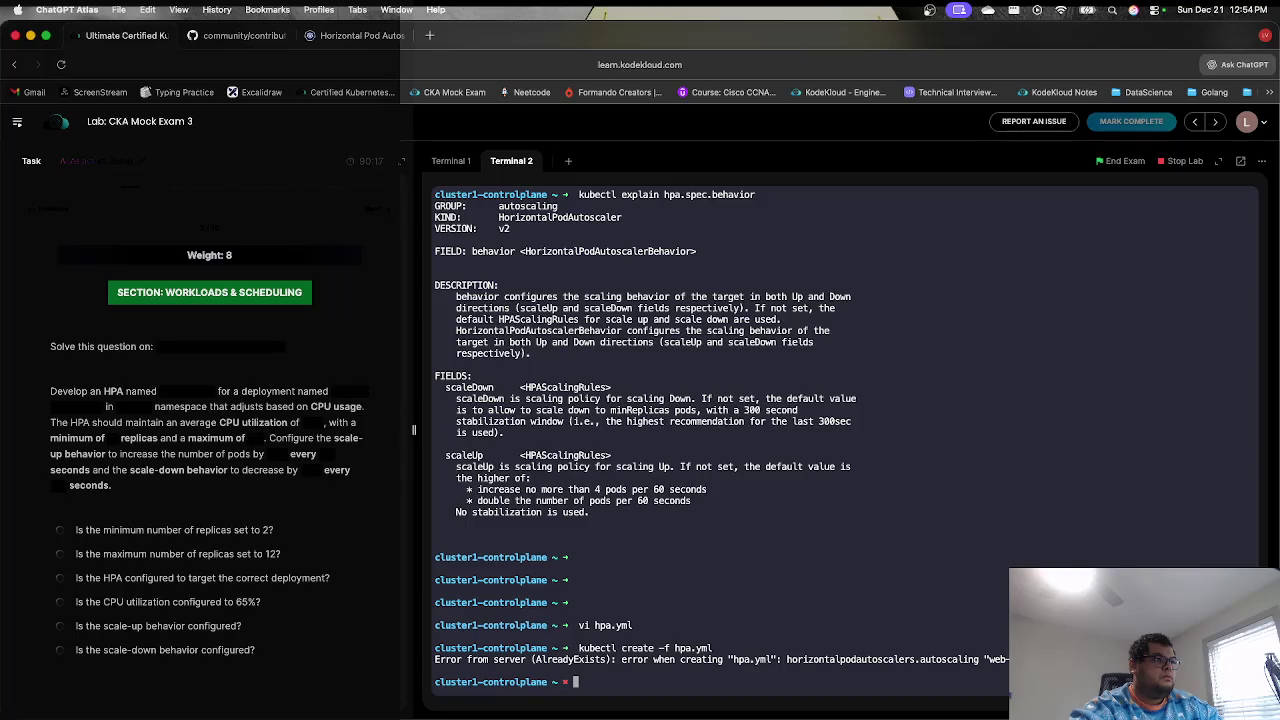
type("kubec")
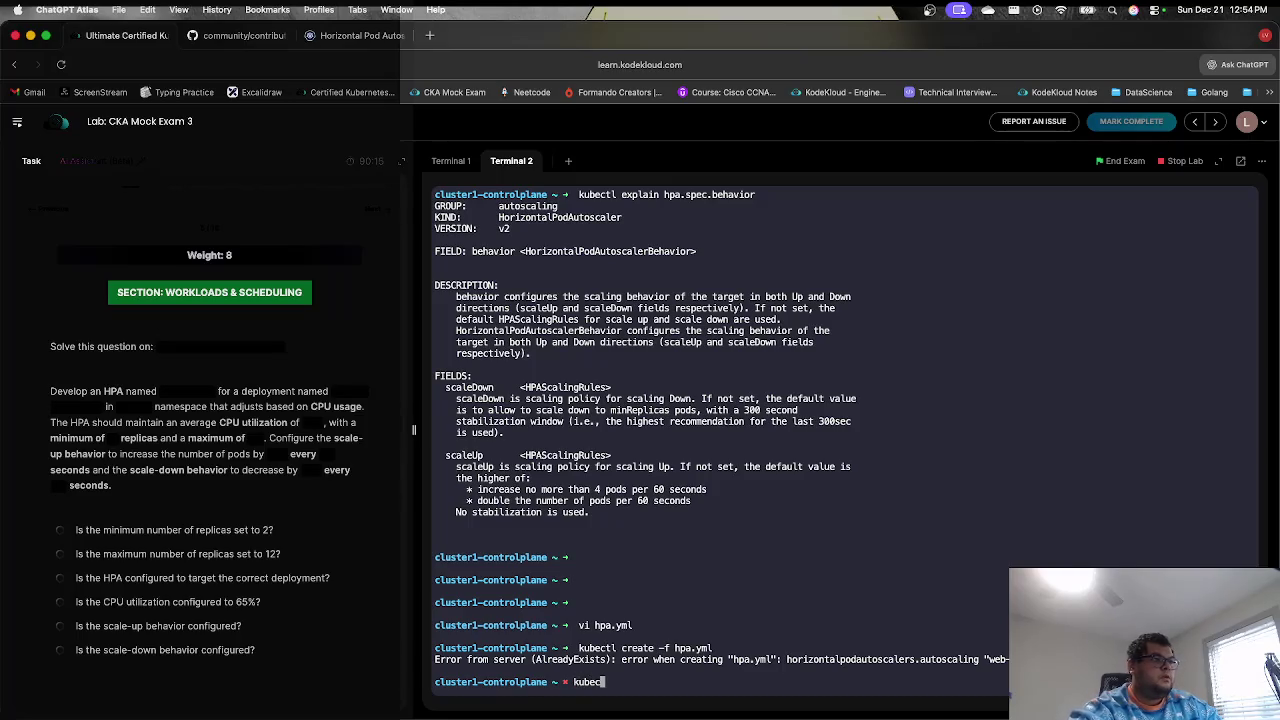
type("tl get aut")
type("os")
type("cale")
key("Return")
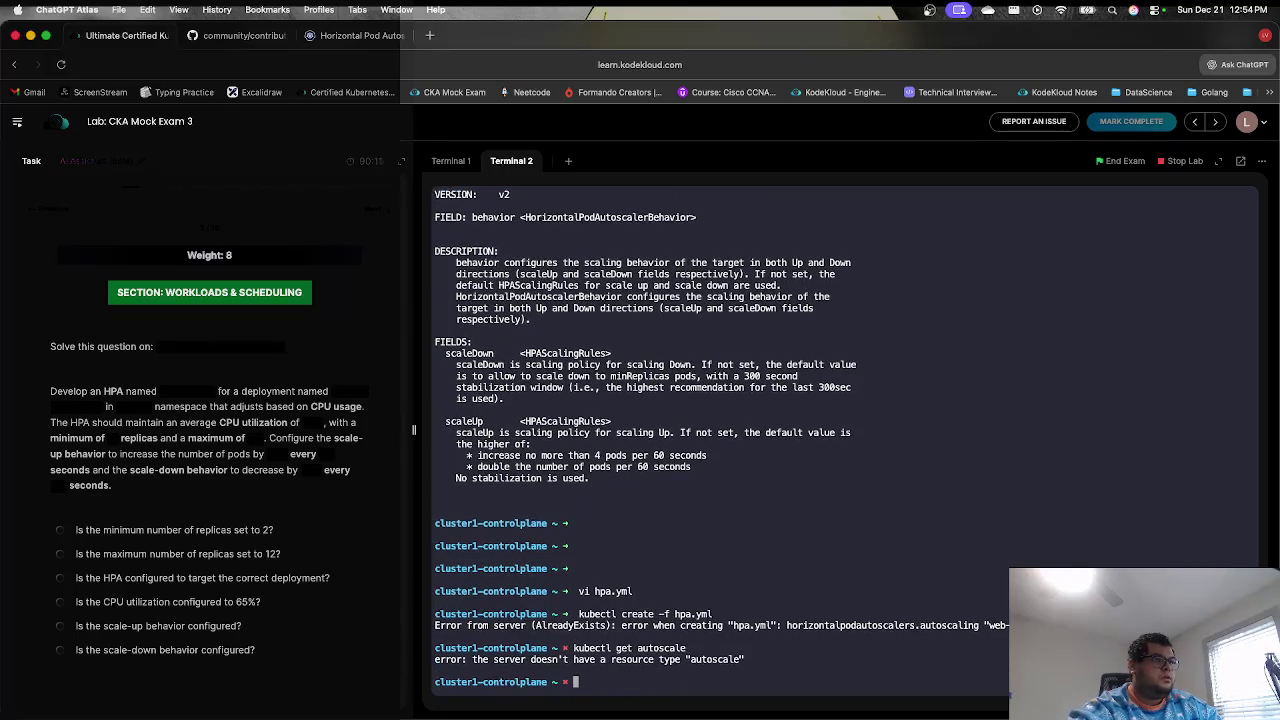
- List autoscalers in namespace ck1967, retrying as autoscales and then hpa
key("Up")
type("-n")
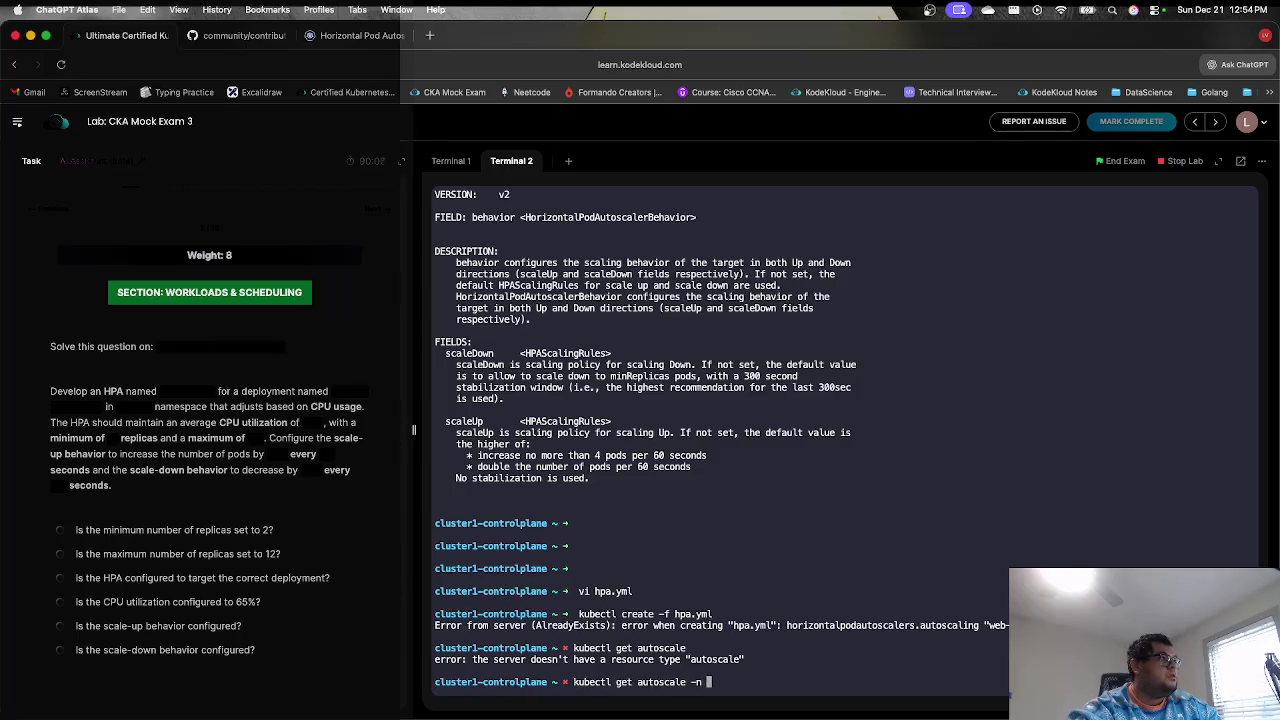
type(" ck1967")
key("Return")
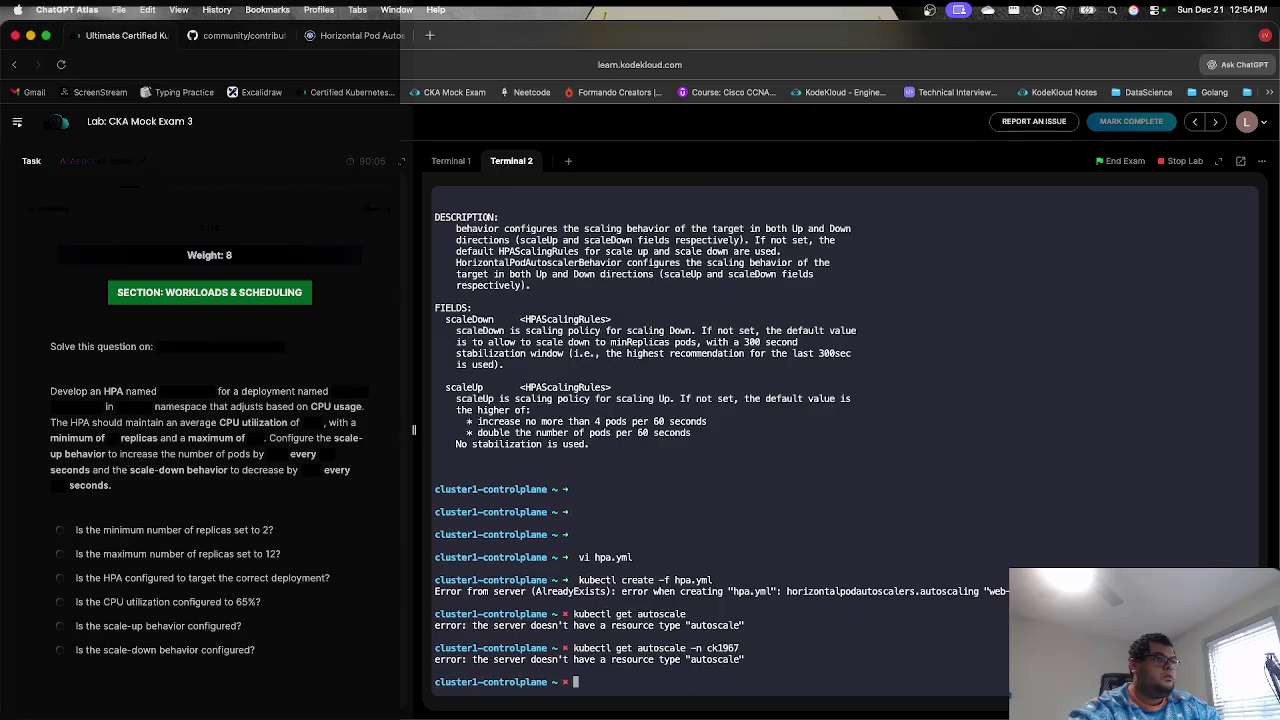
key("Up")
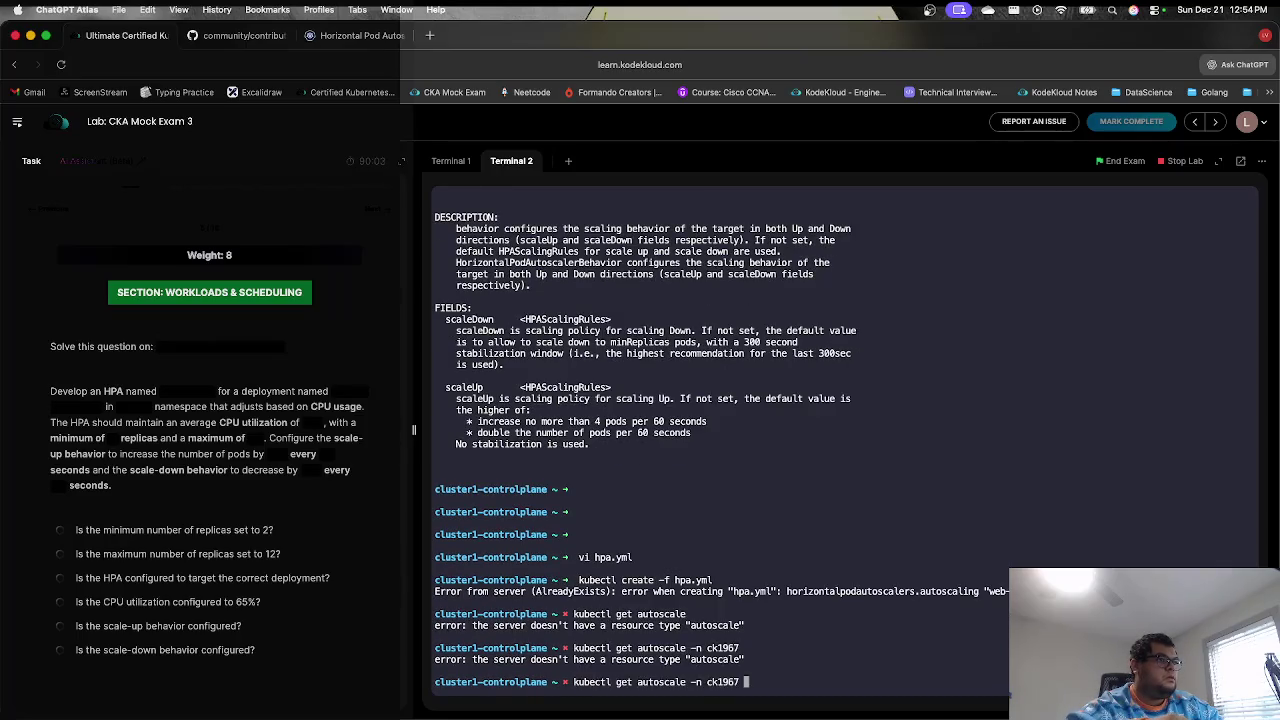
key("Left")
key("Left")
key("Left")
type("s")
key("Return")
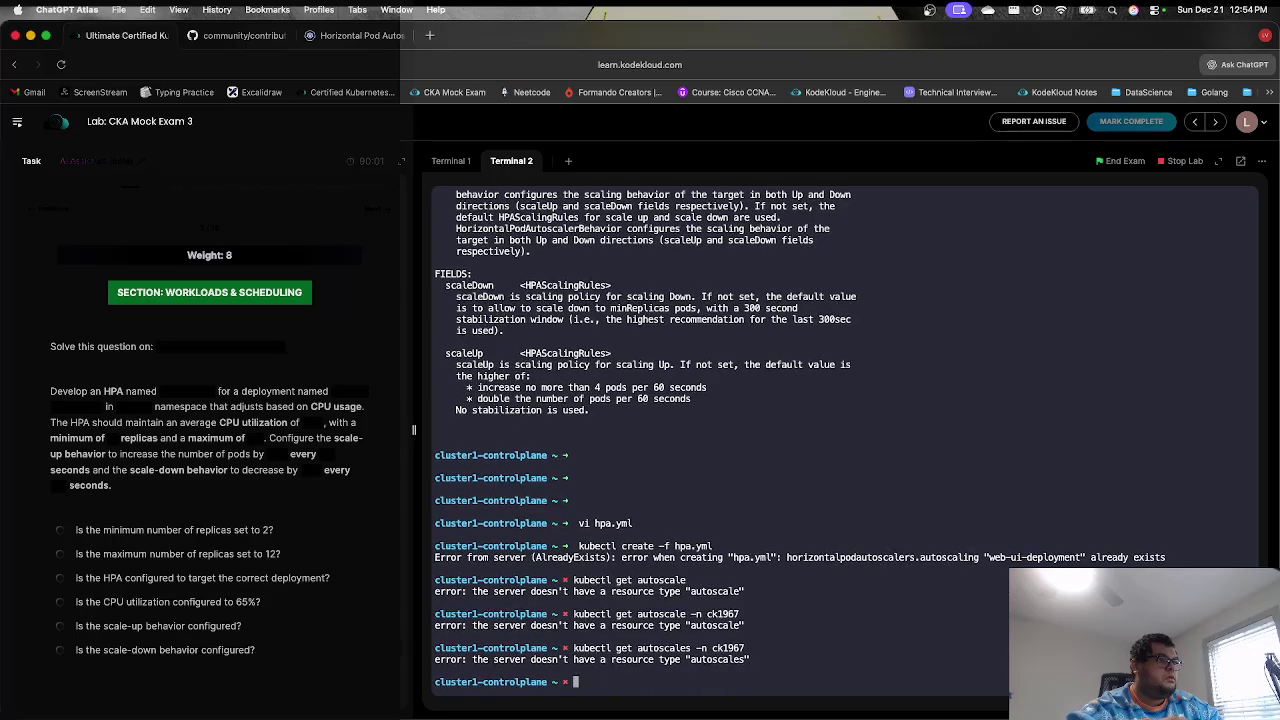
key("Up")
key("Left")
key("Left")
key("Left")
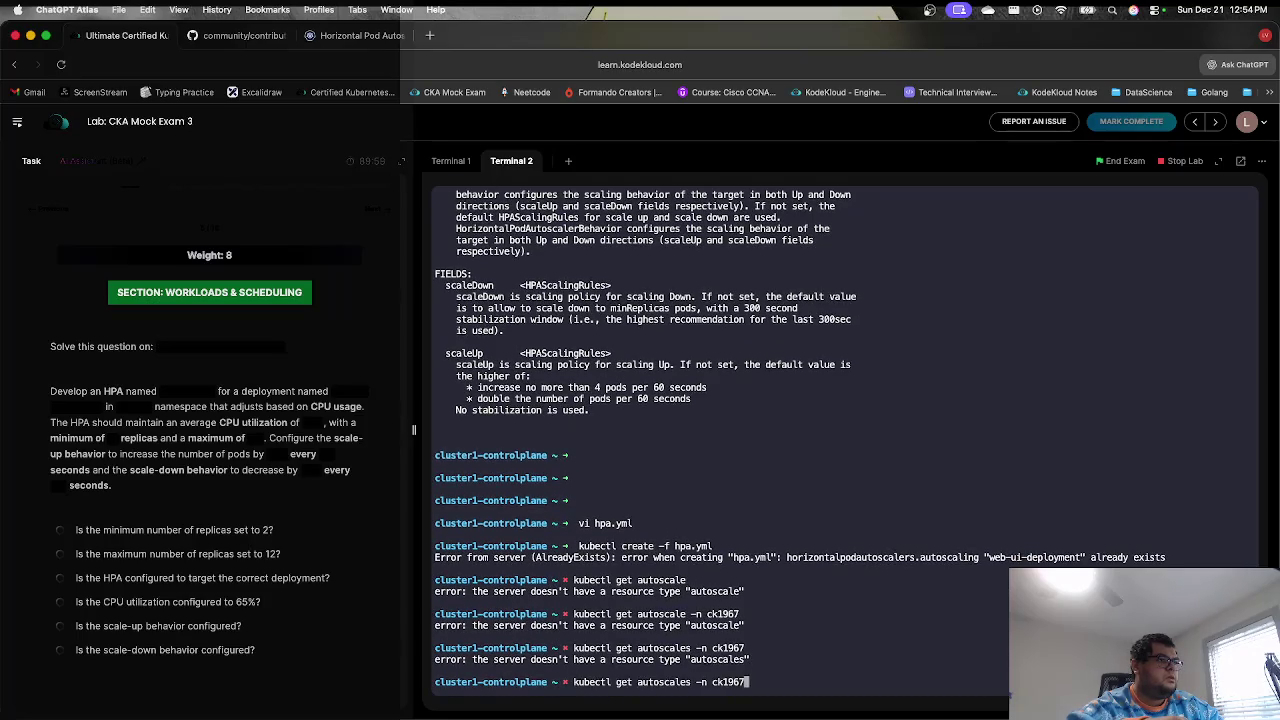
key("BackSpace")
key("BackSpace")
key("BackSpace")
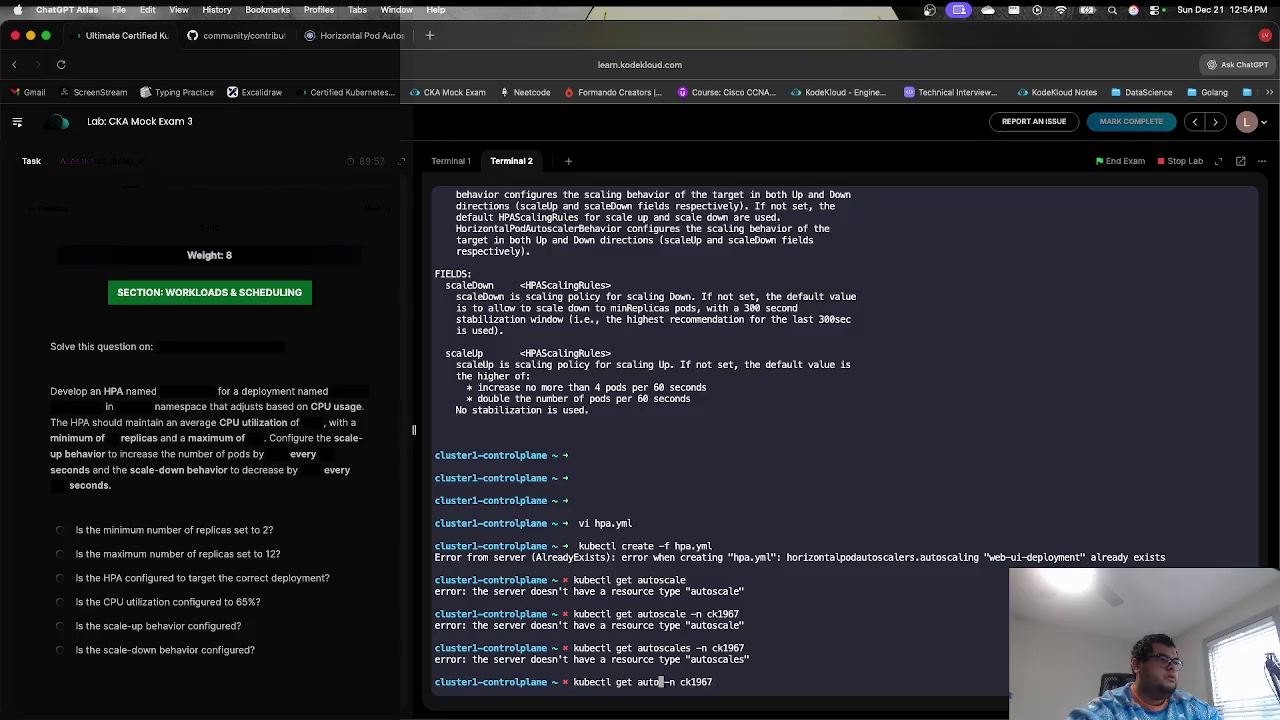
type("hpa")
key("Return")
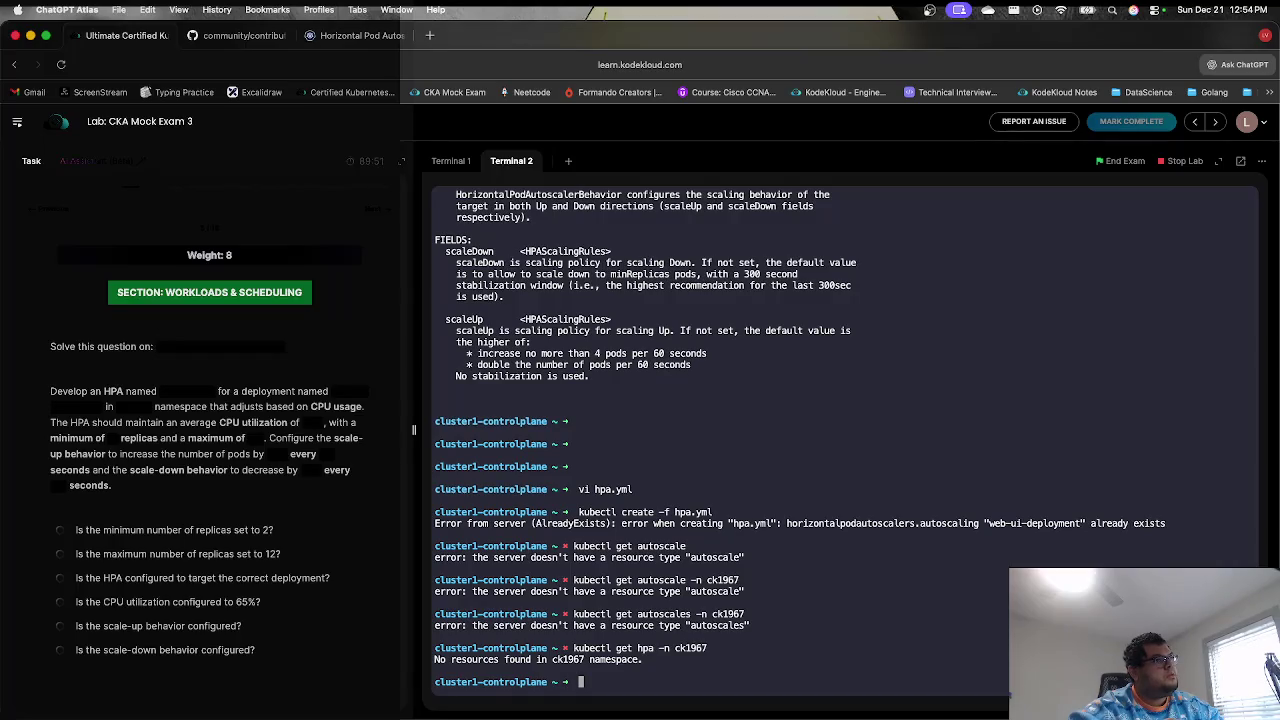
- Try kubectl get --all -n cka1967, then -A variants across all namespaces
key("Up")
key("BackSpace")
key("BackSpace")
key("BackSpace")
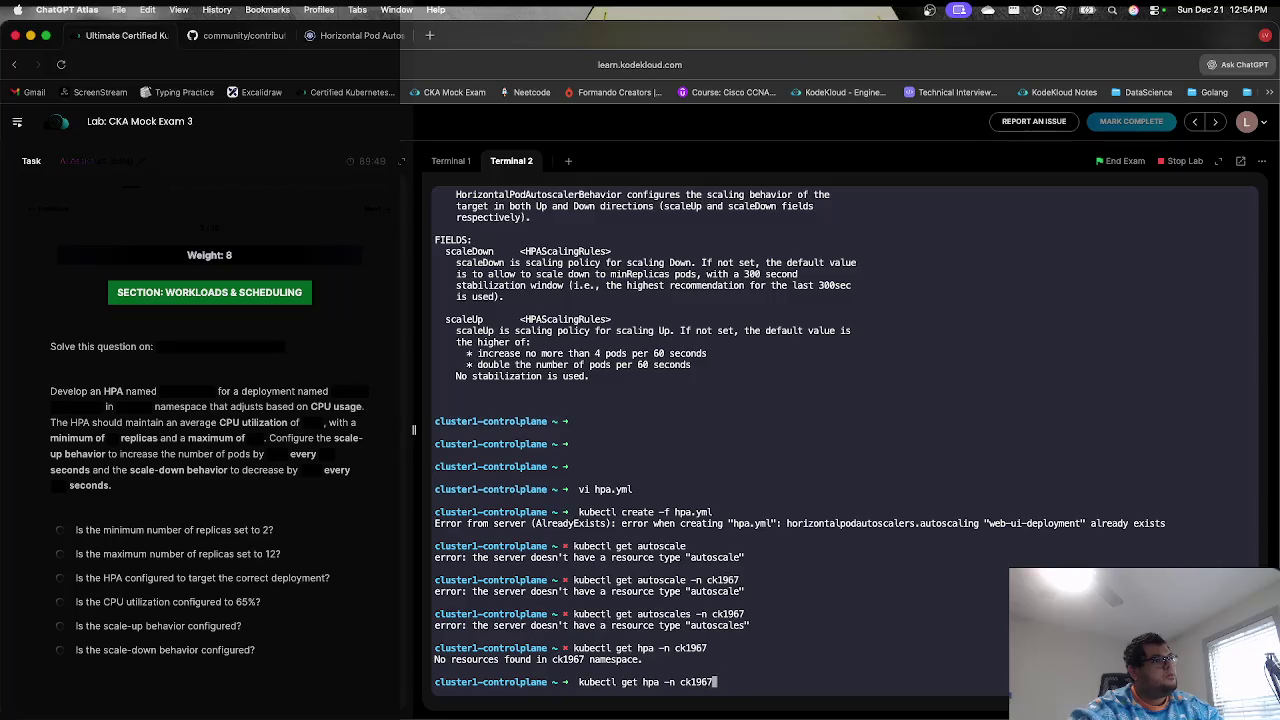
key("BackSpace")
key("BackSpace")
key("BackSpace")
type("--all")
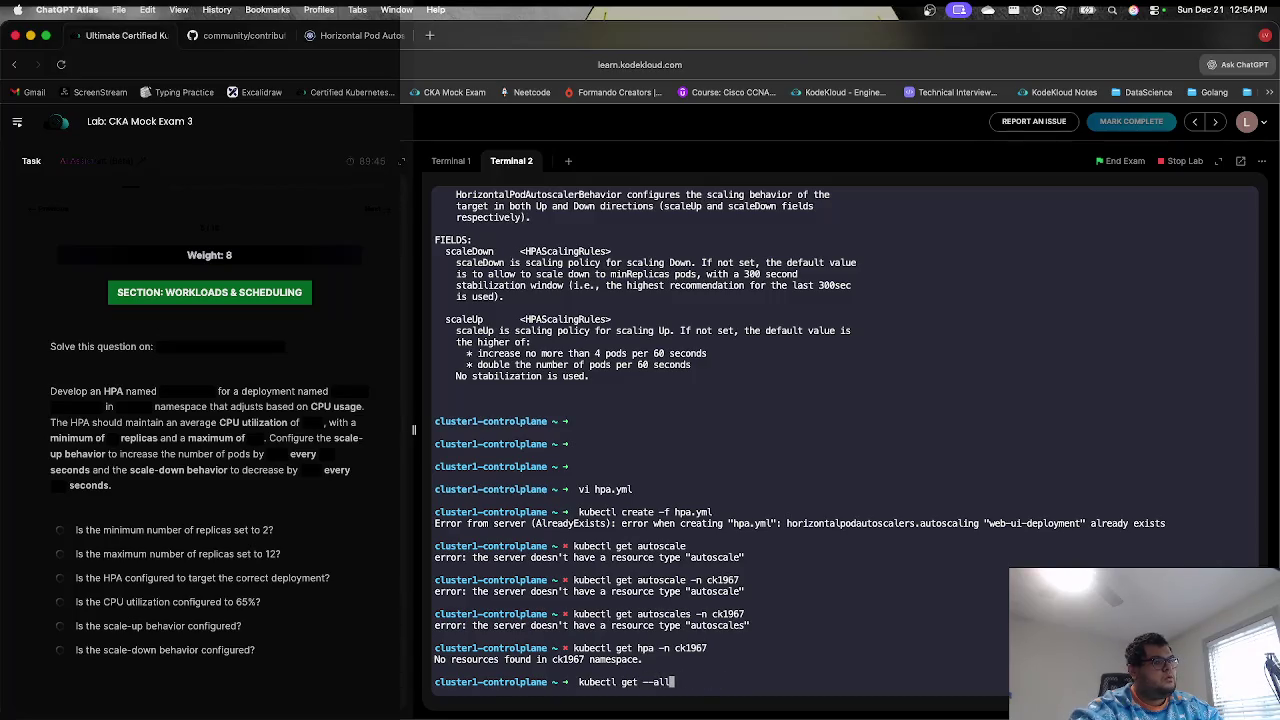
type(" -n ck")
key("BackSpace")
key("BackSpace")
type("cka")
type("19")
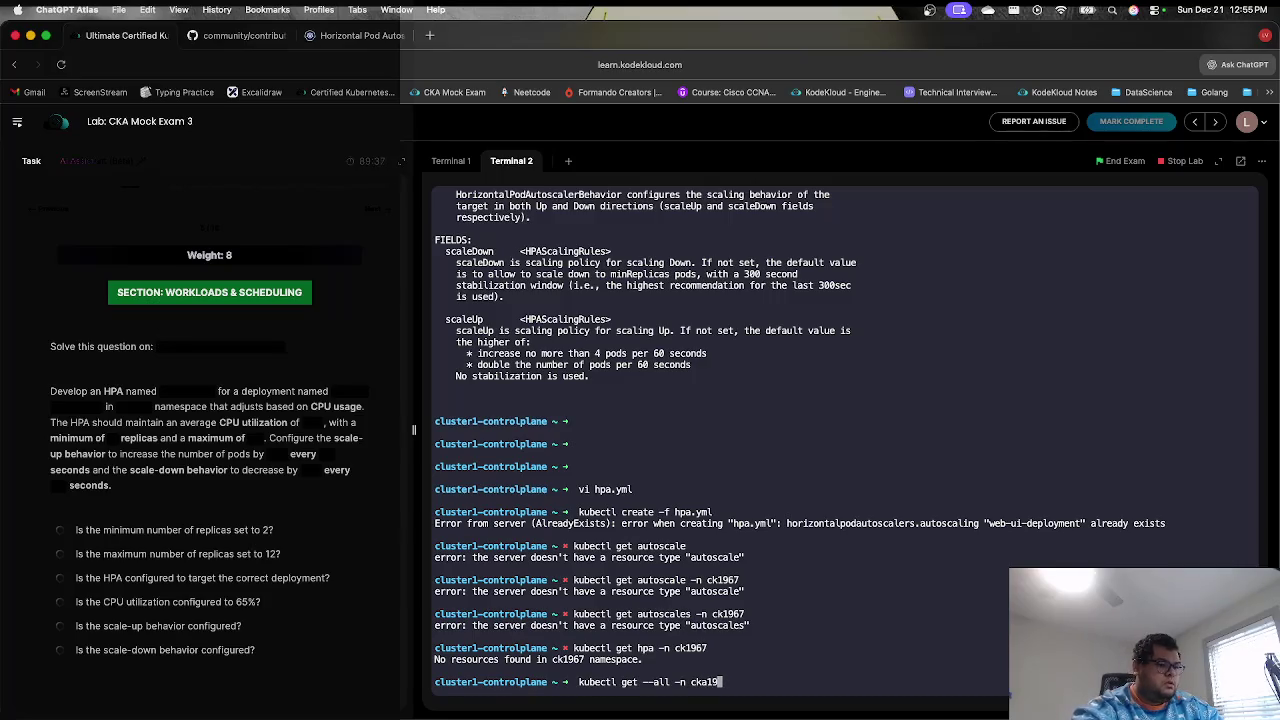
type("67")
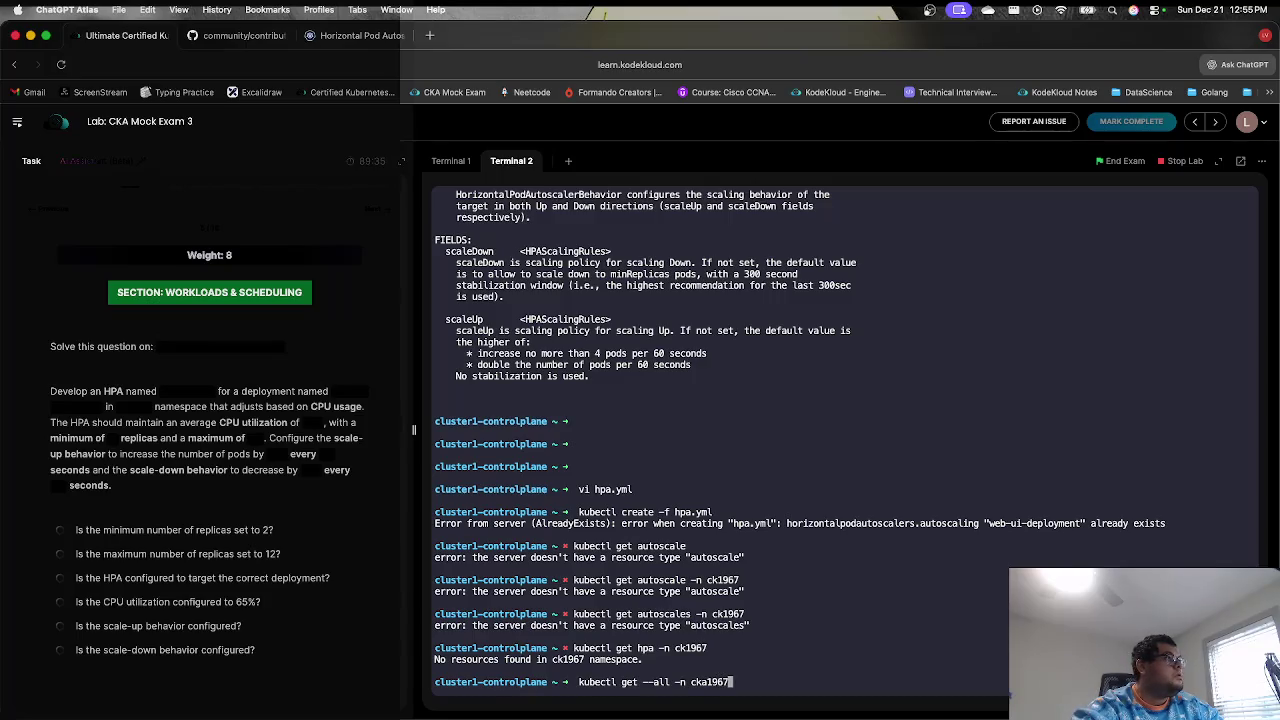
key("Return")
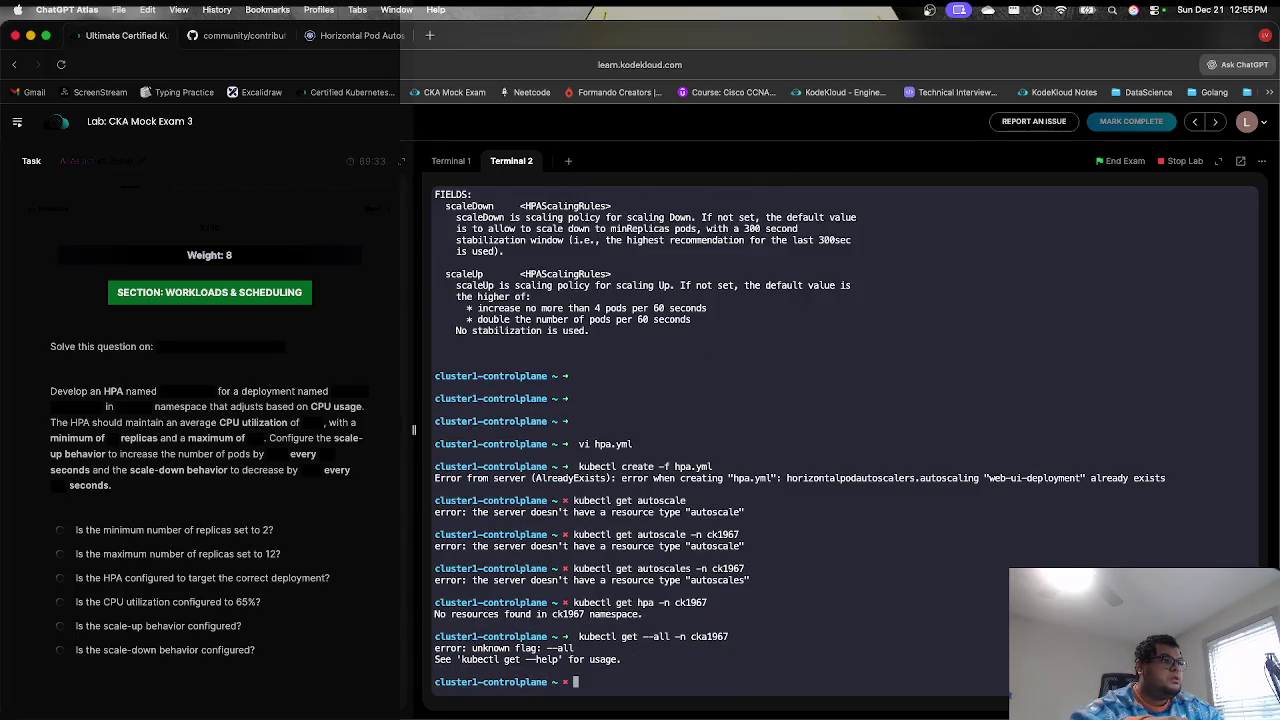
key("Up")
key("Left")
key("Left")
key("Left")
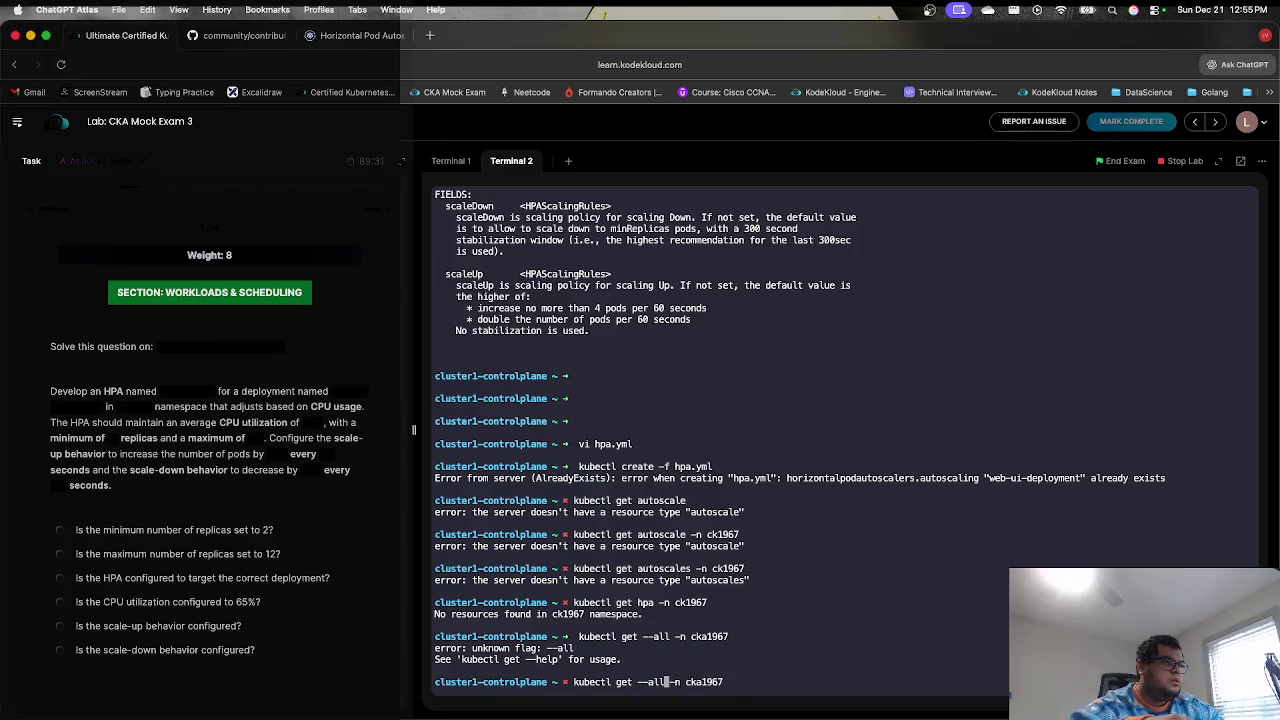
key("BackSpace")
key("BackSpace")
key("BackSpace")
type("A")
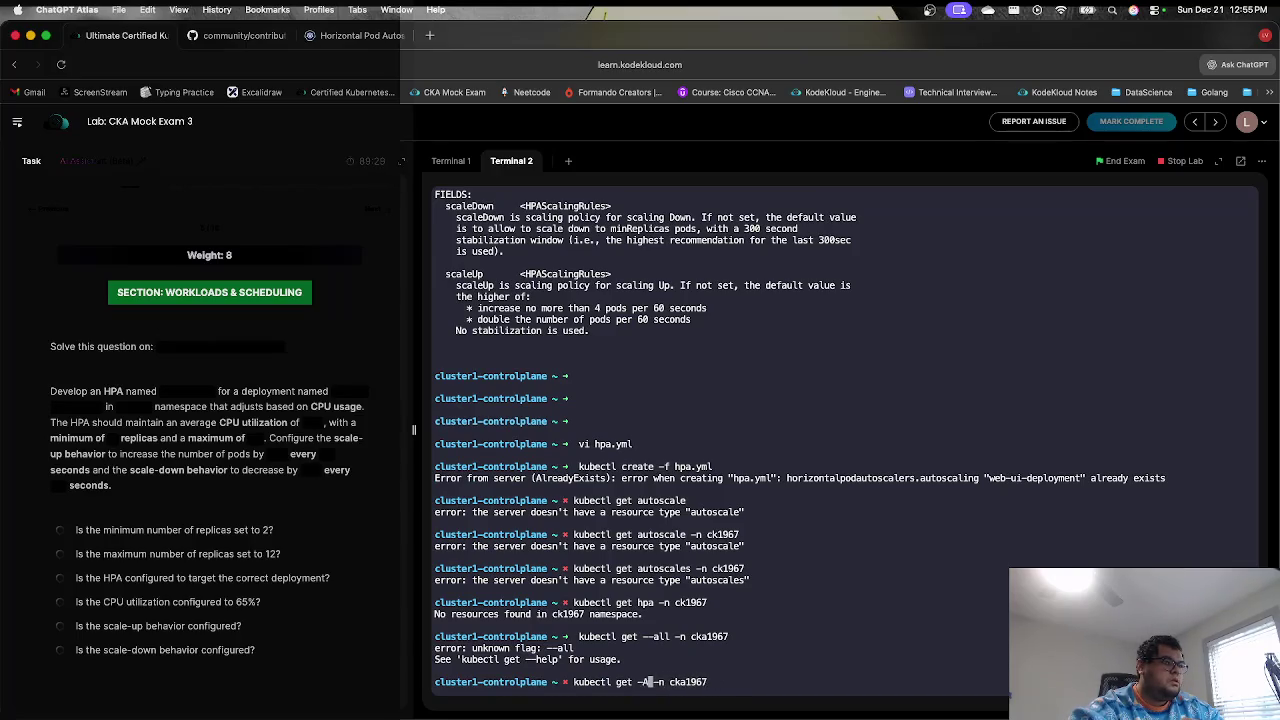
key("Return")
key("Up")
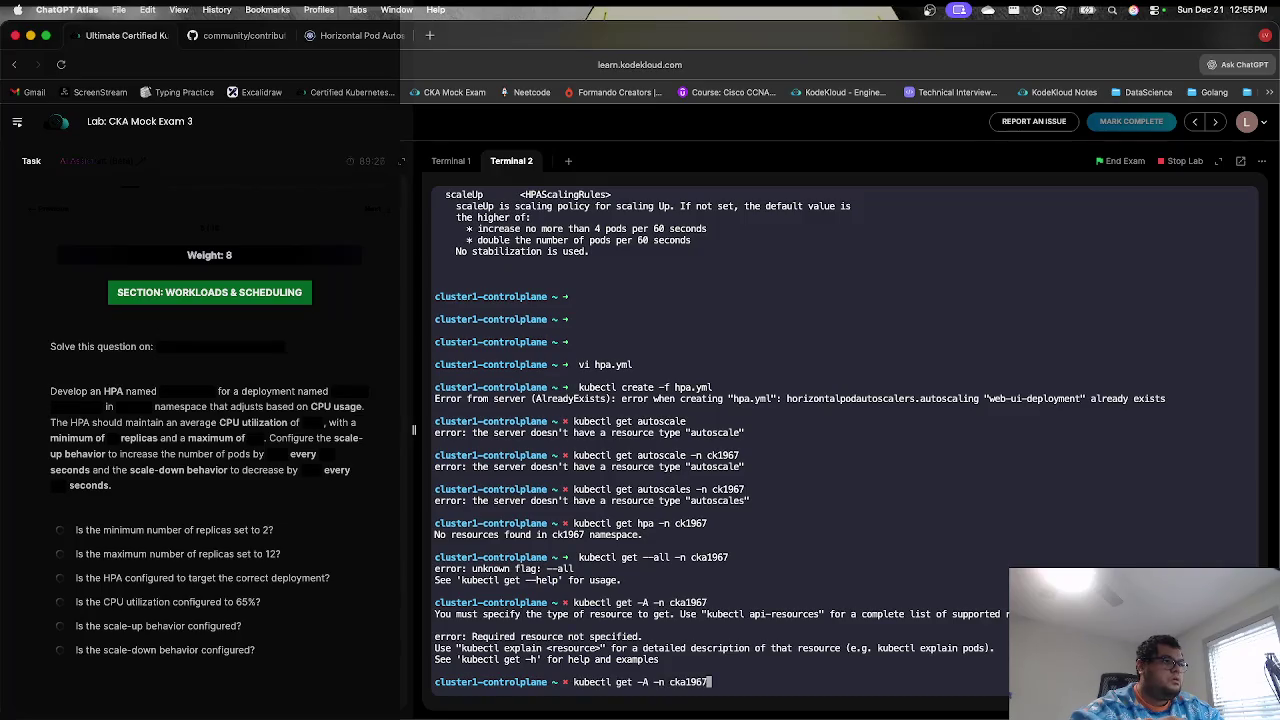
key("BackSpace")
key("BackSpace")
key("BackSpace")
key("BackSpace")
key("BackSpace")
key("BackSpace")
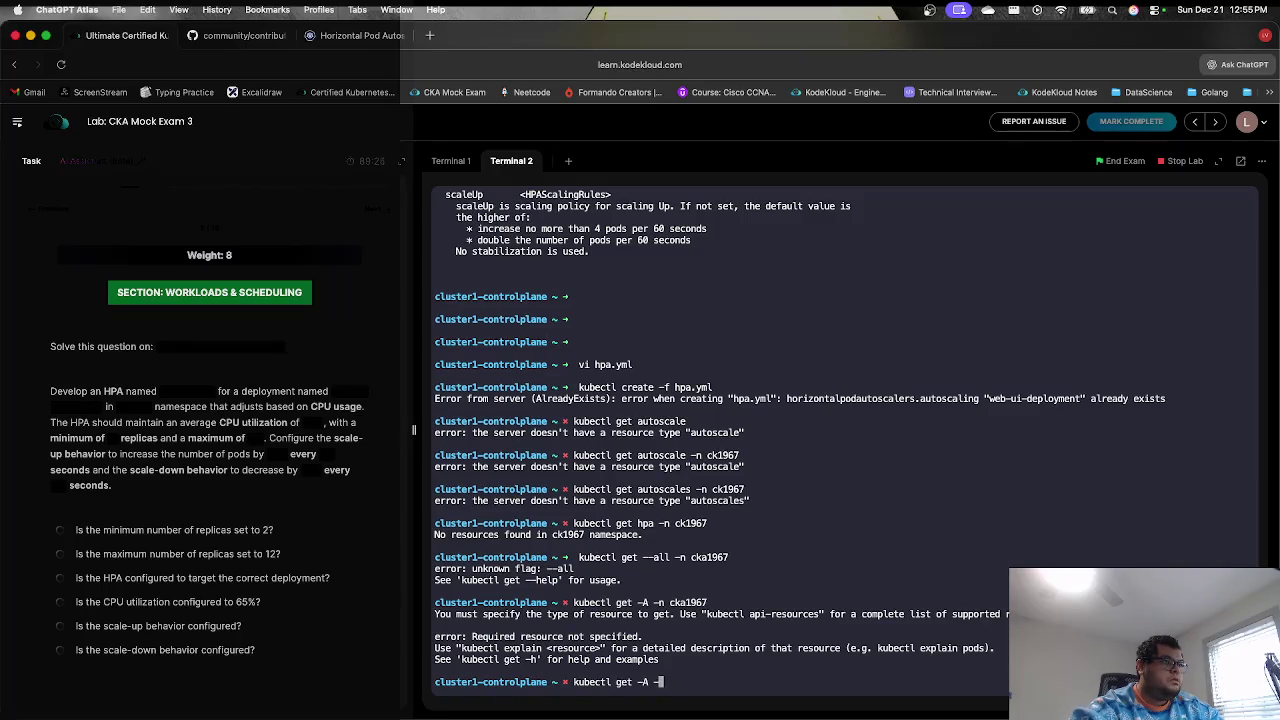
key("Return")
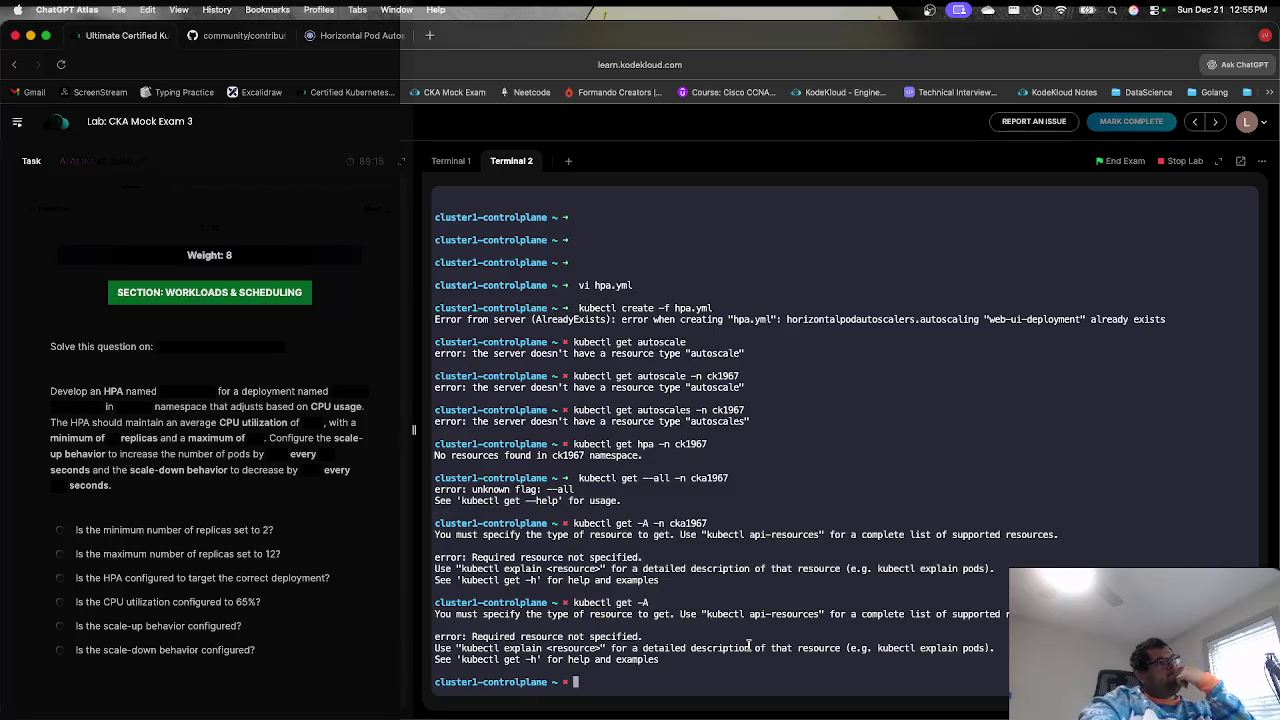
- List the cluster's API resources and locate horizontalpodautoscalers, short name hpa
type("kubectl ")
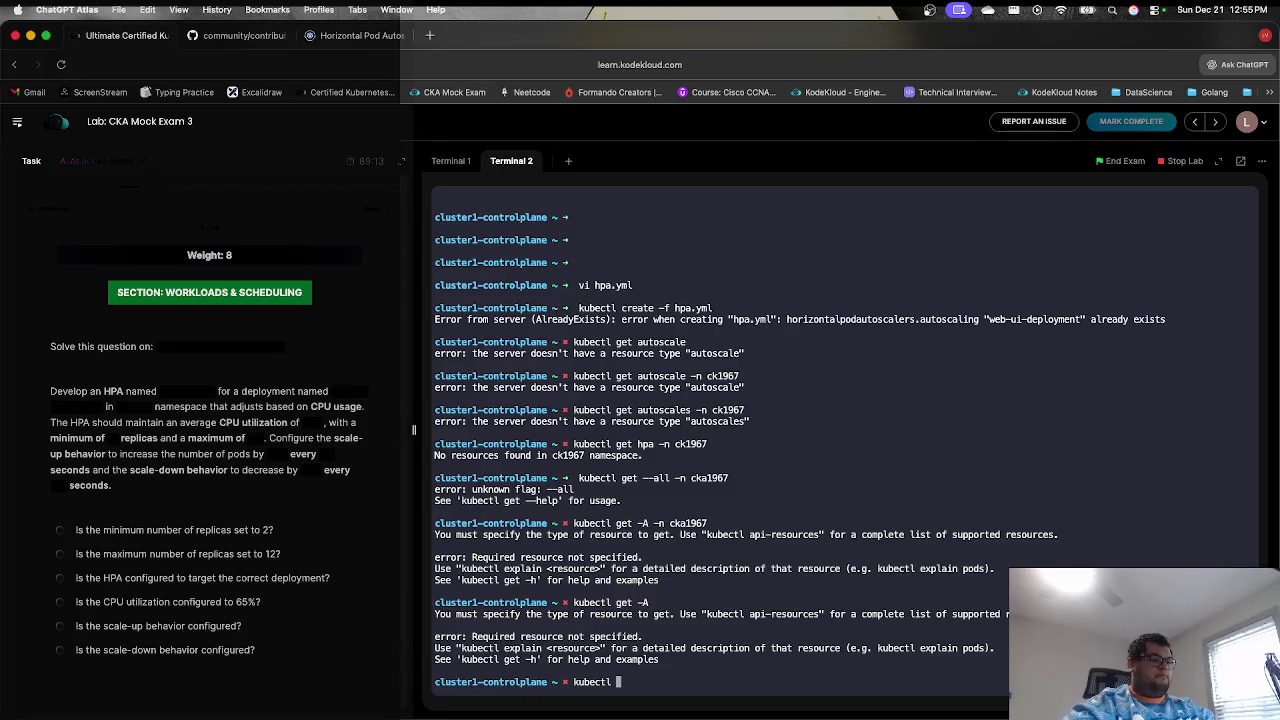
type("api-resources")
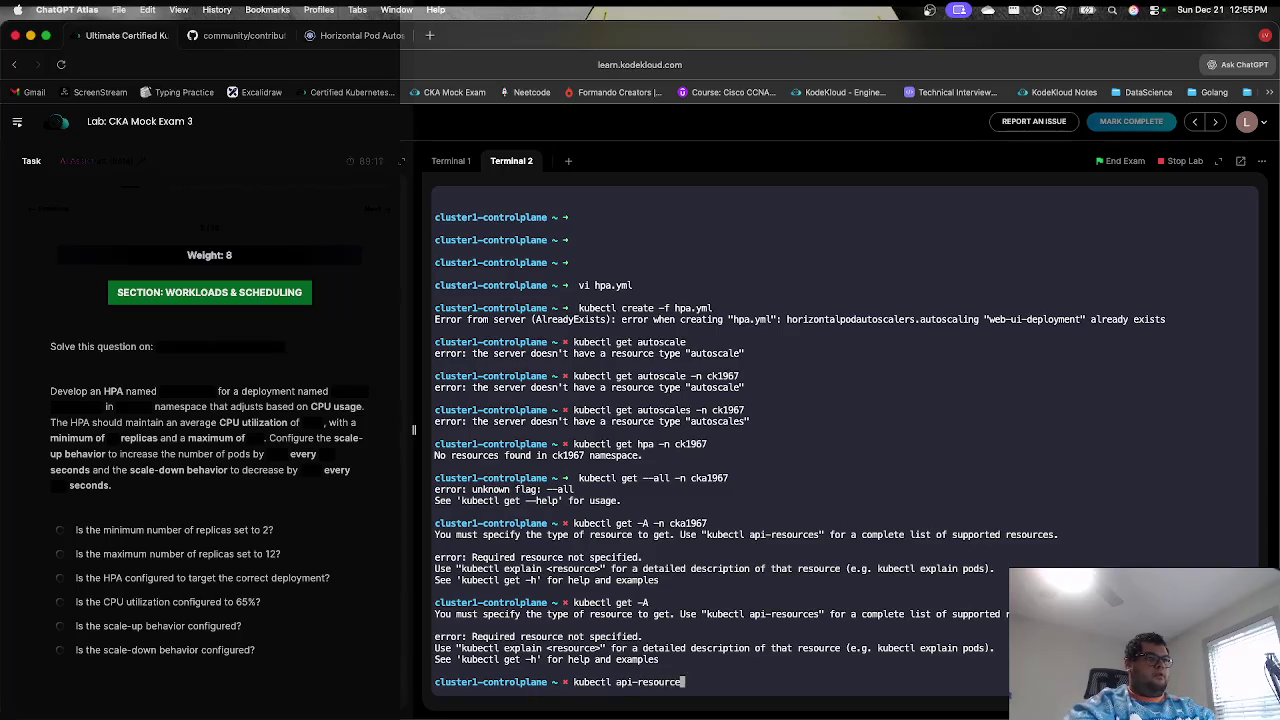
key("Return")
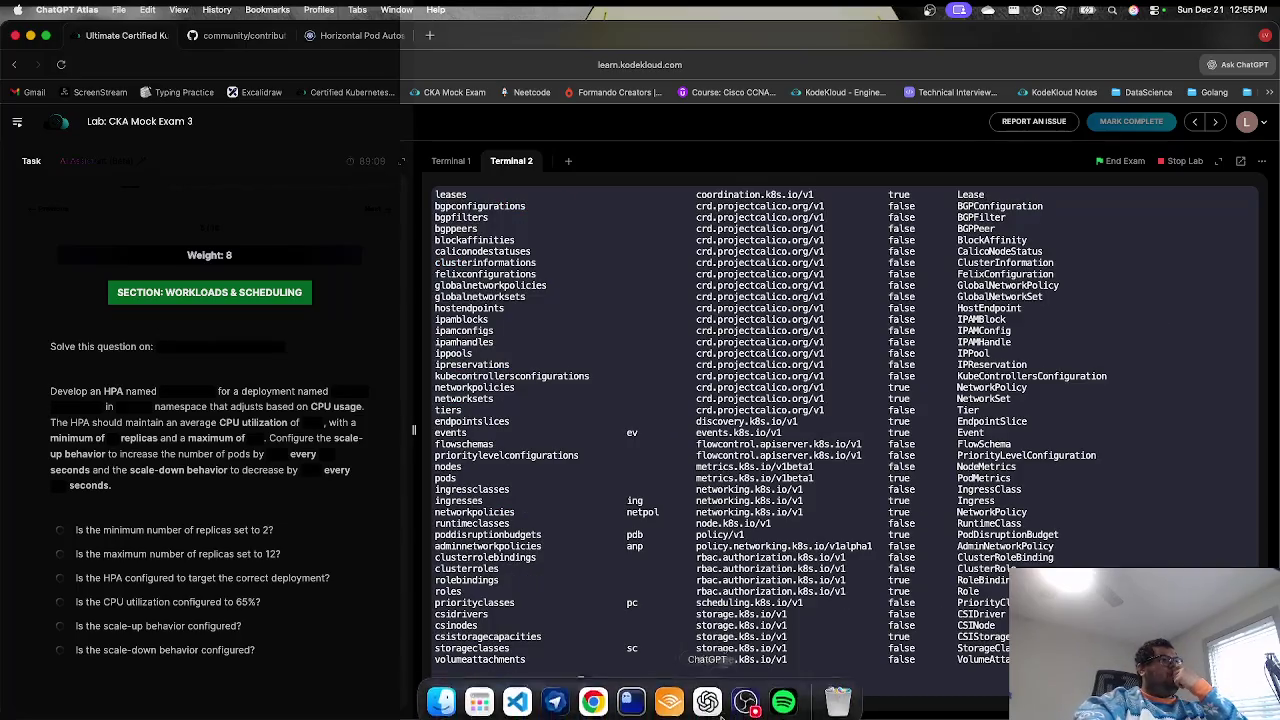
scroll(516, 445, "up", 10)
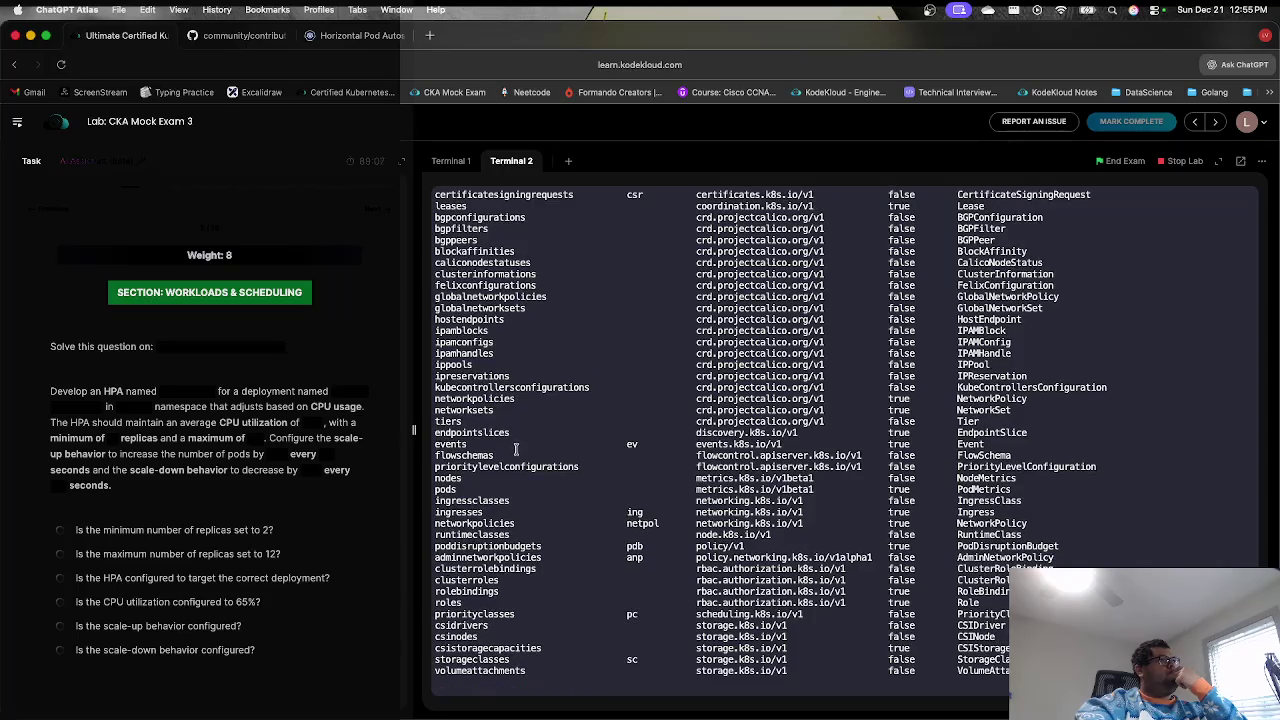
scroll(514, 466, "up", 8)
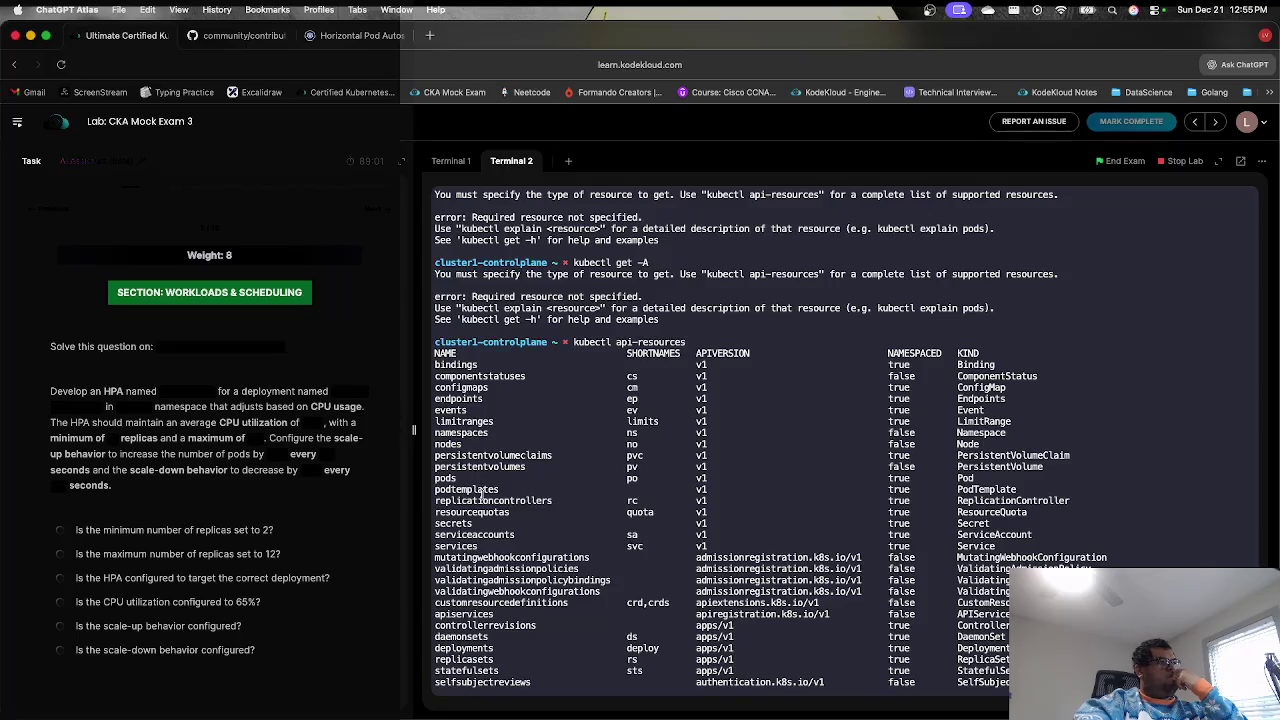
scroll(490, 557, "down", 1)
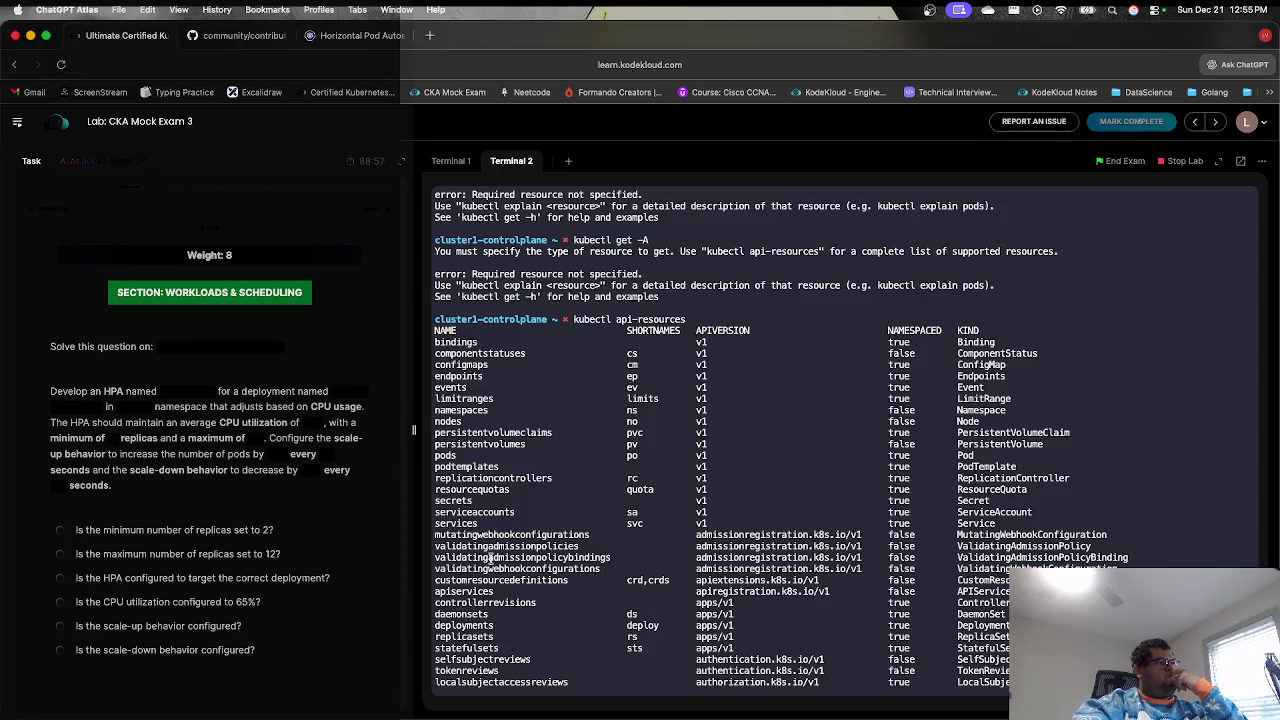
scroll(490, 557, "down", 4)
scroll(490, 557, "down", 1)
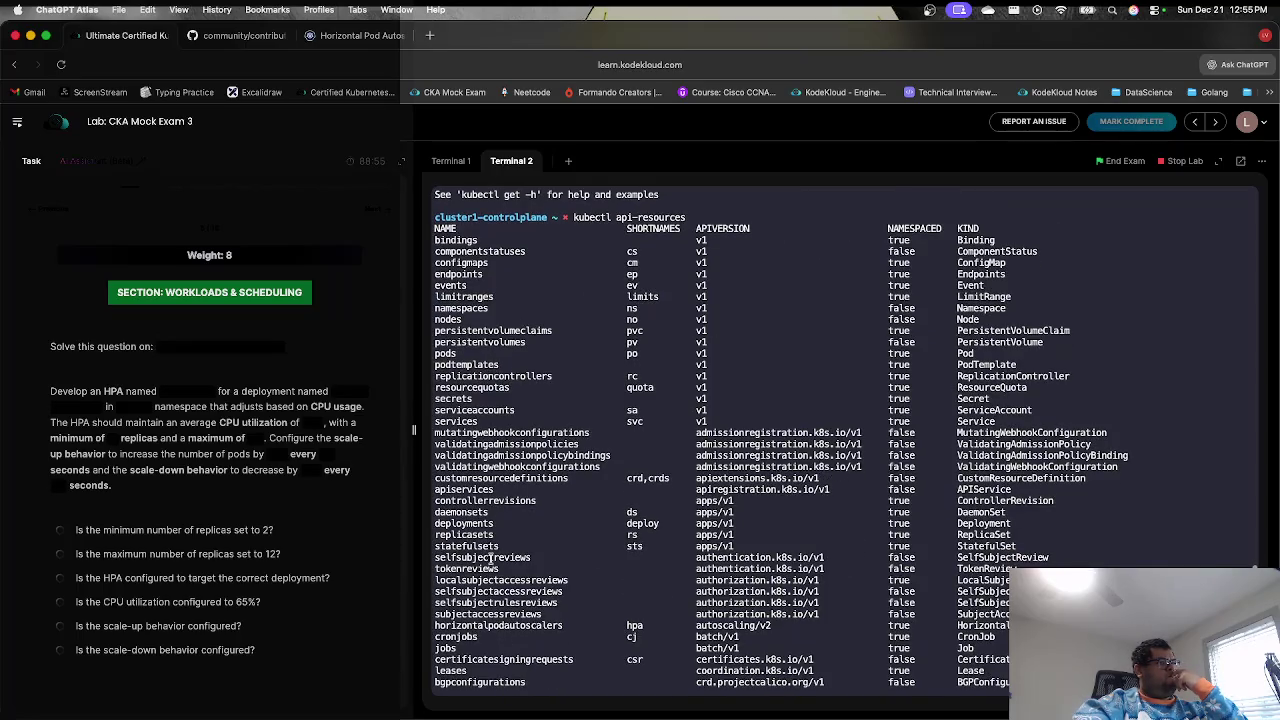
double_click(518, 620)
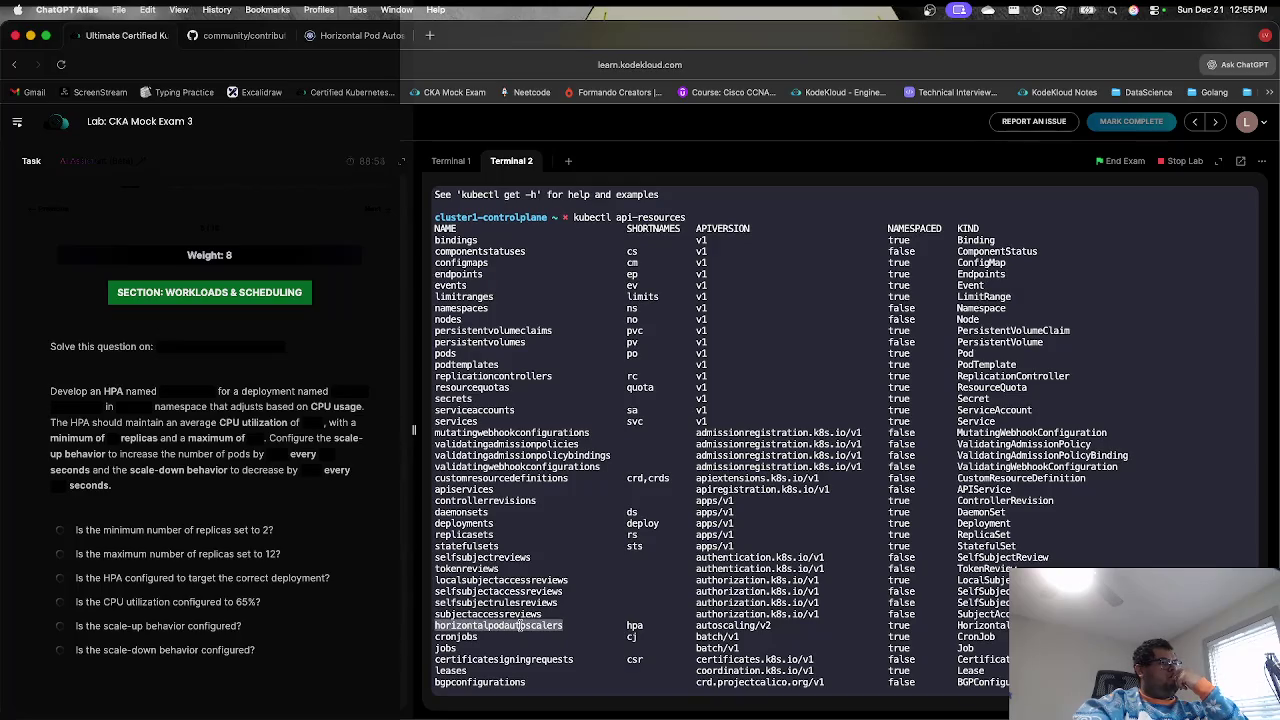
left_click(652, 635)
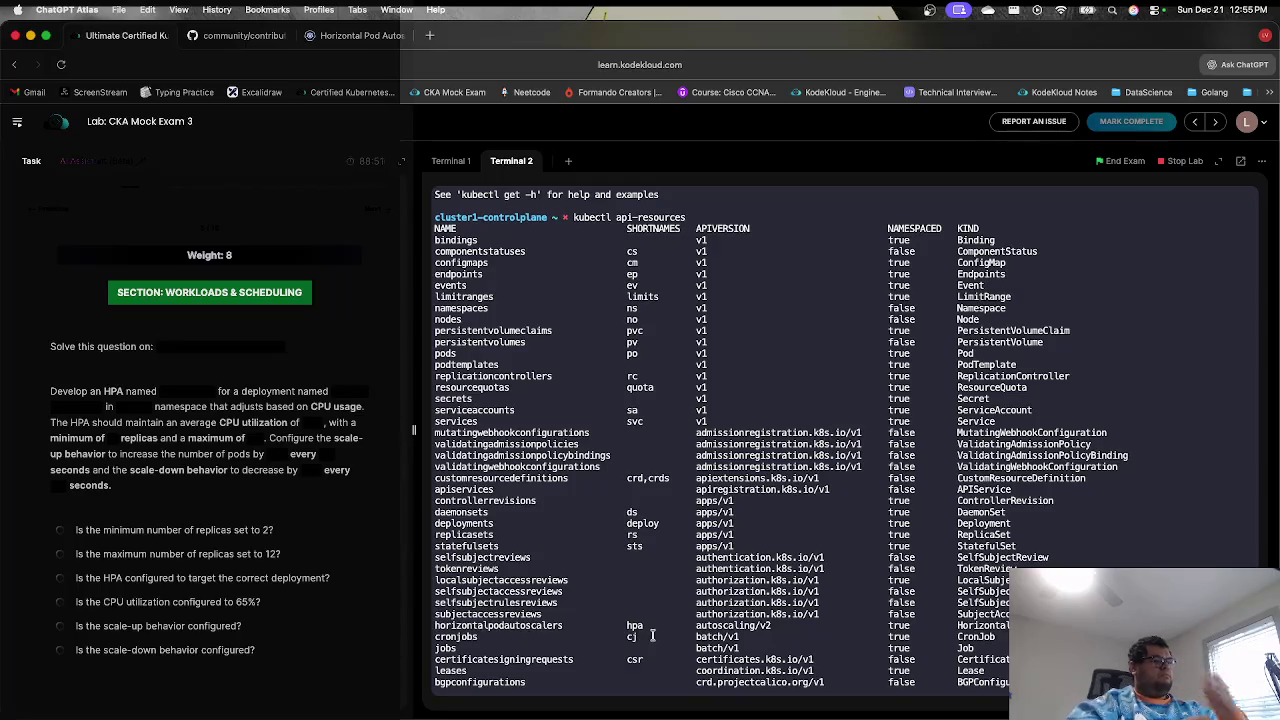
type("kubectl h")
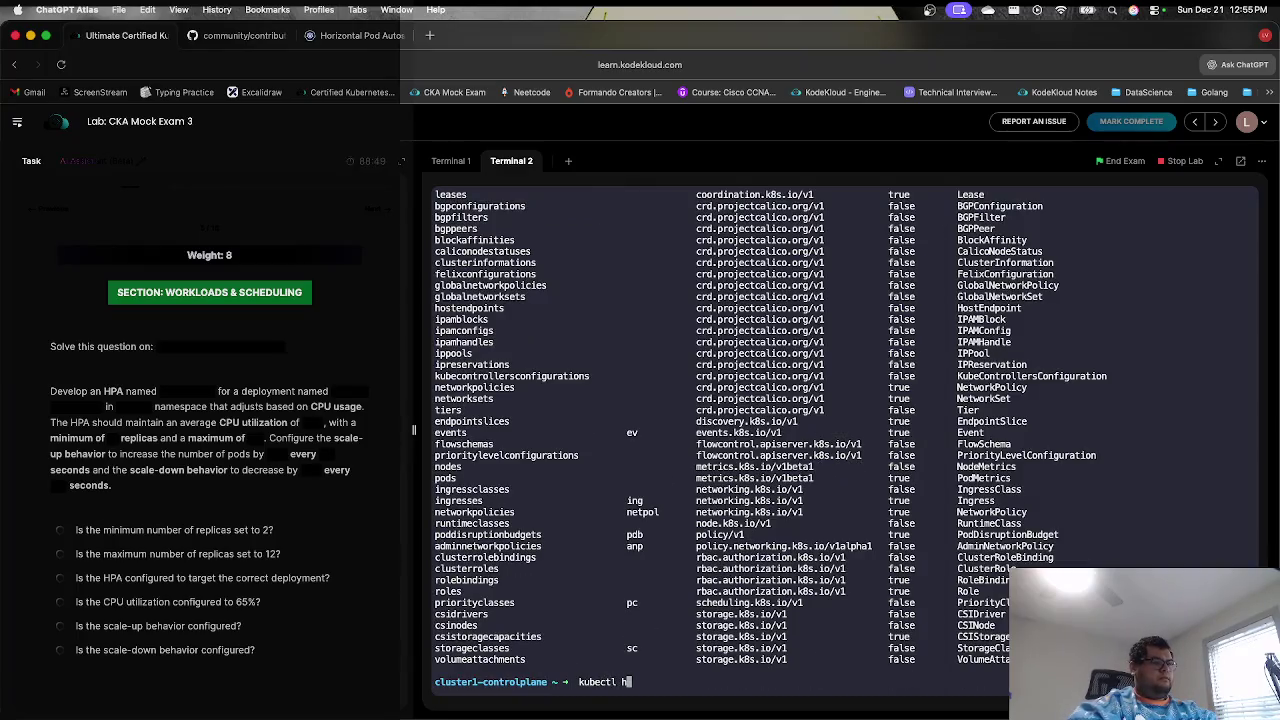
key("BackSpace")
- List the HPAs, showing web-ui-deployment, then delete the web-ui-deployment HPA
type("get hpa")
key("Return")
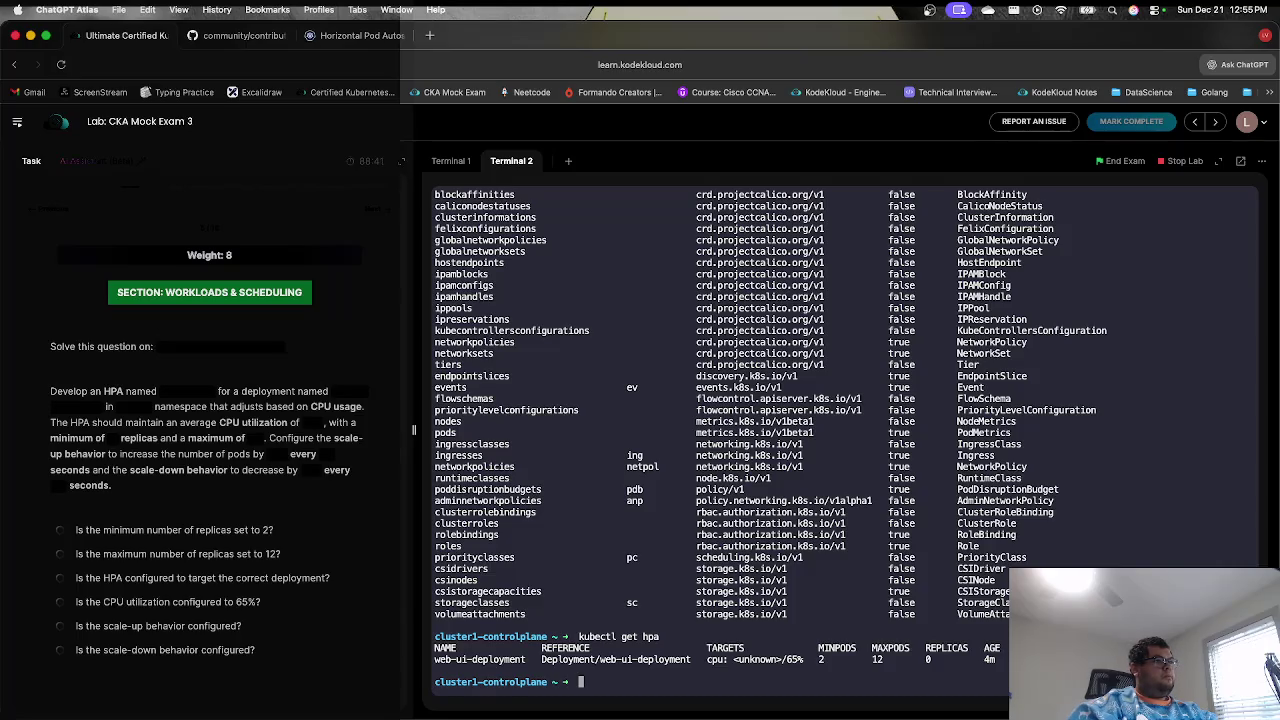
type("kubectl")
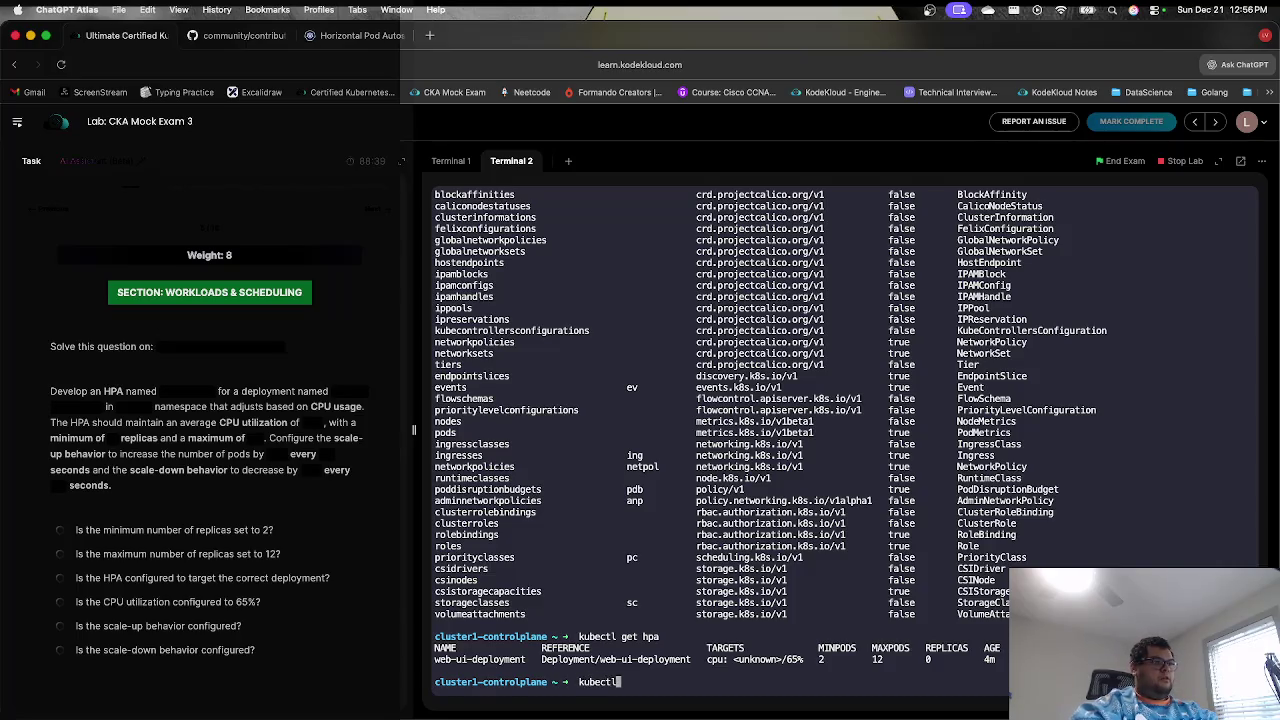
type(" desete ")
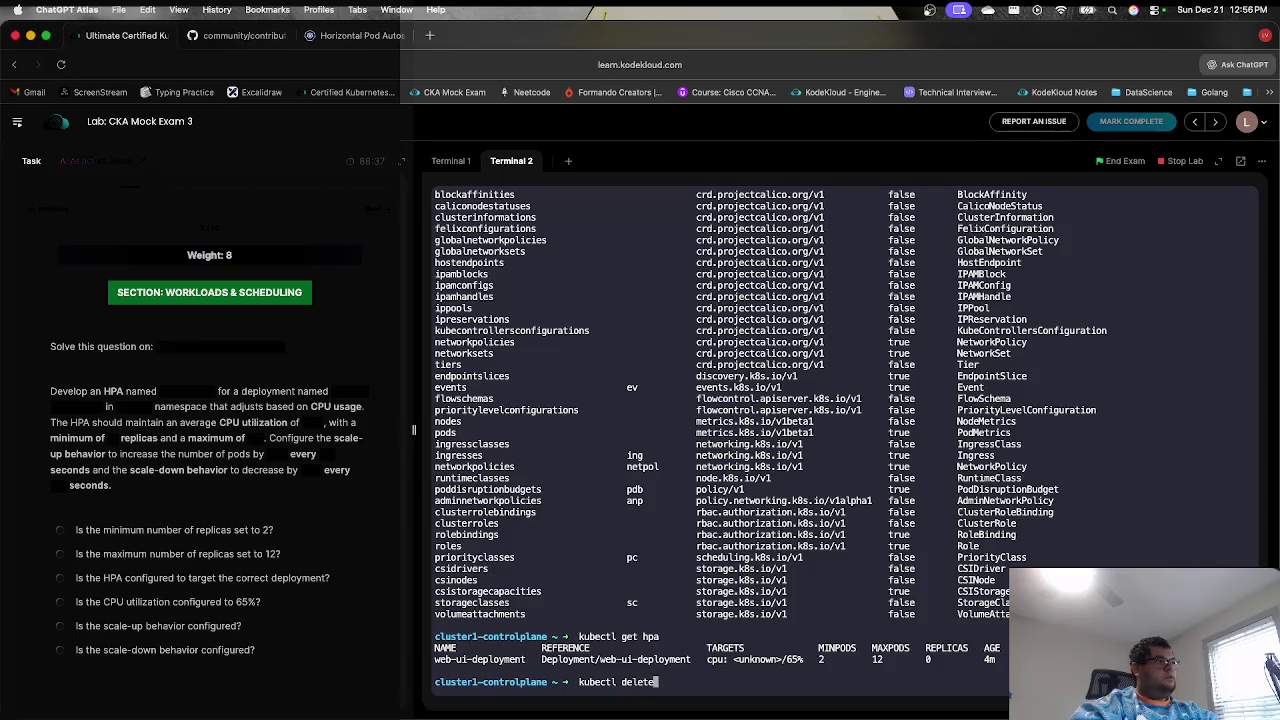
type("hap")
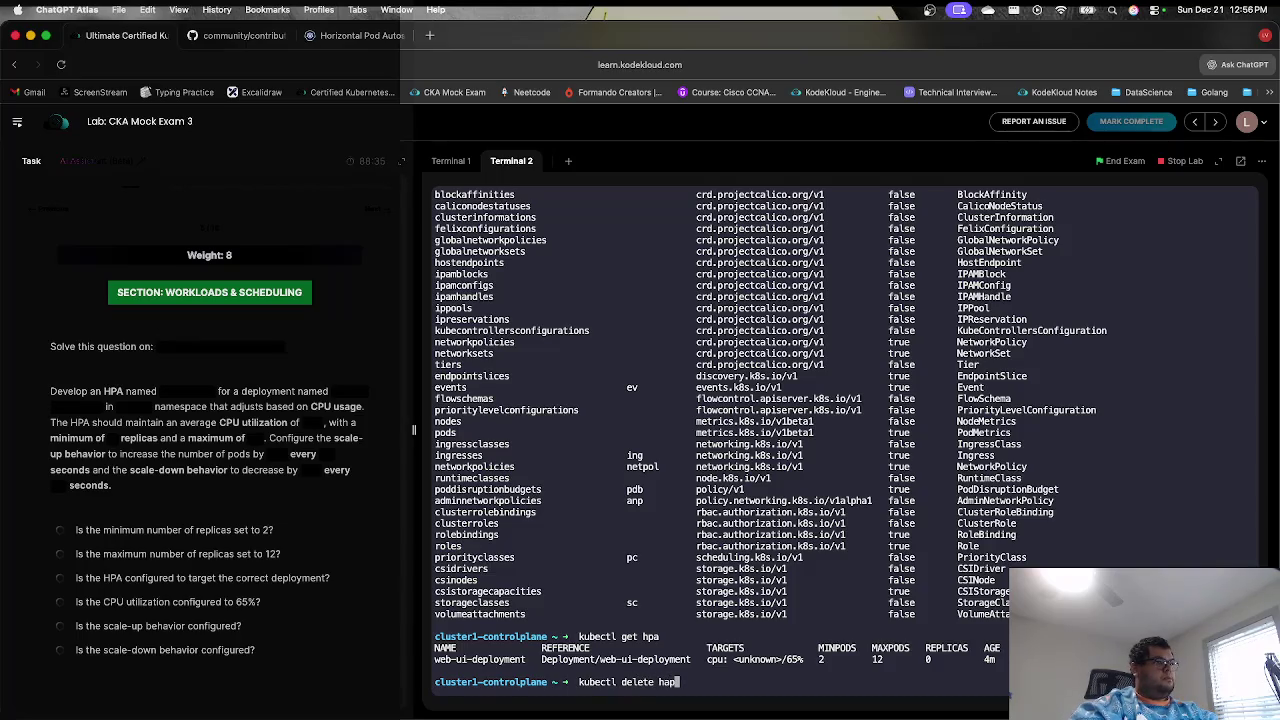
key("BackSpace")
key("BackSpace")
type("pa")
key("Tab")
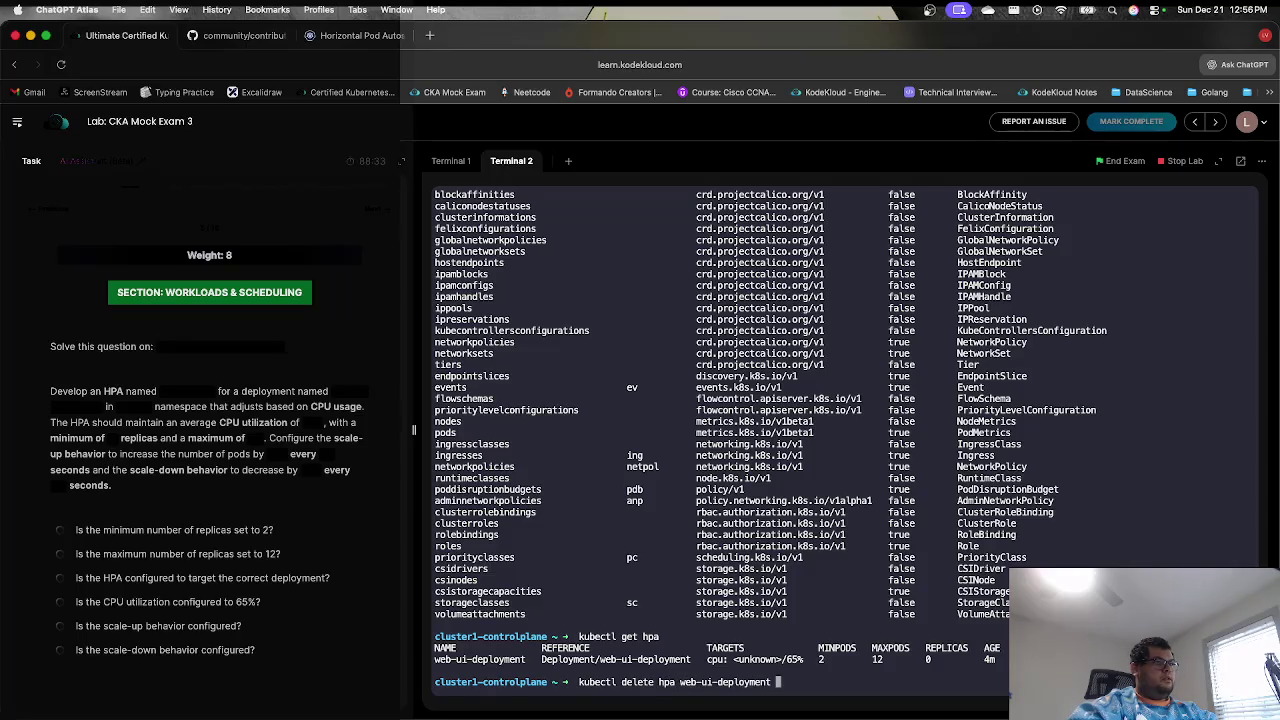
key("Return")
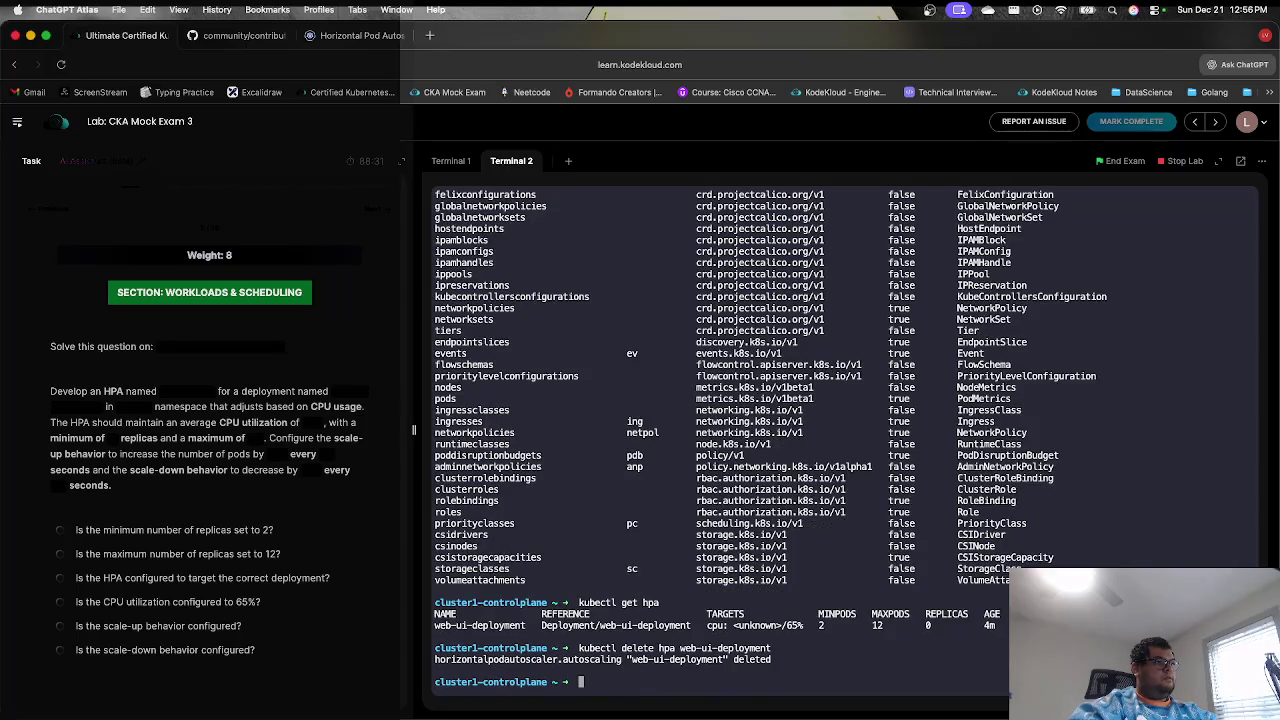
- Open hpa.yml in vi and position the cursor at the metadata name line
type("vi hpa.yml")
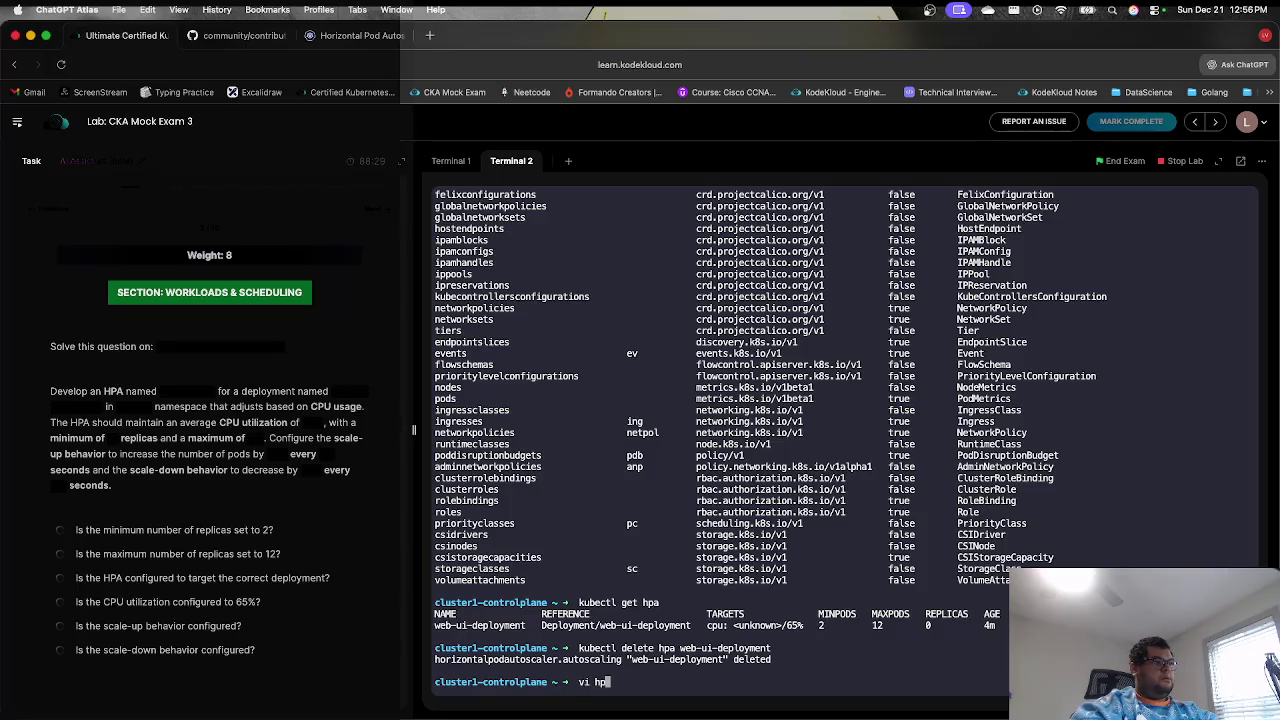
key("Return")
key("j")
key("j")
key("j")
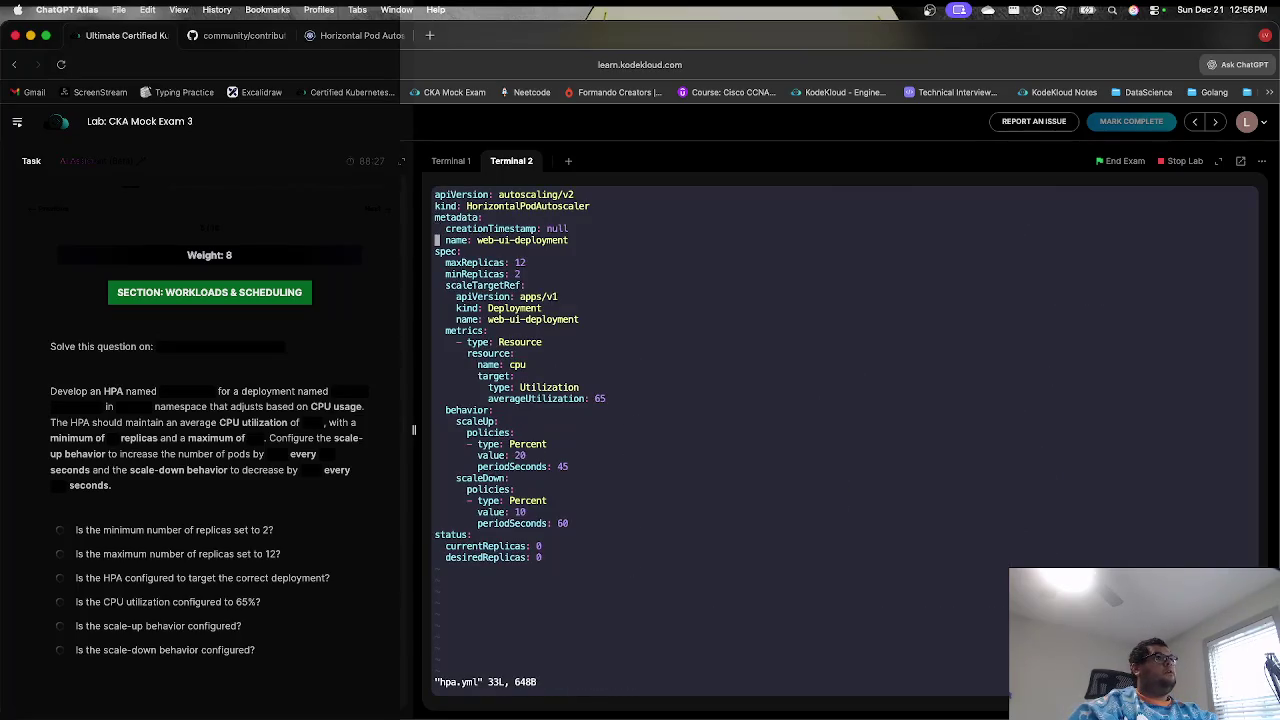
key("i")
key("Down")
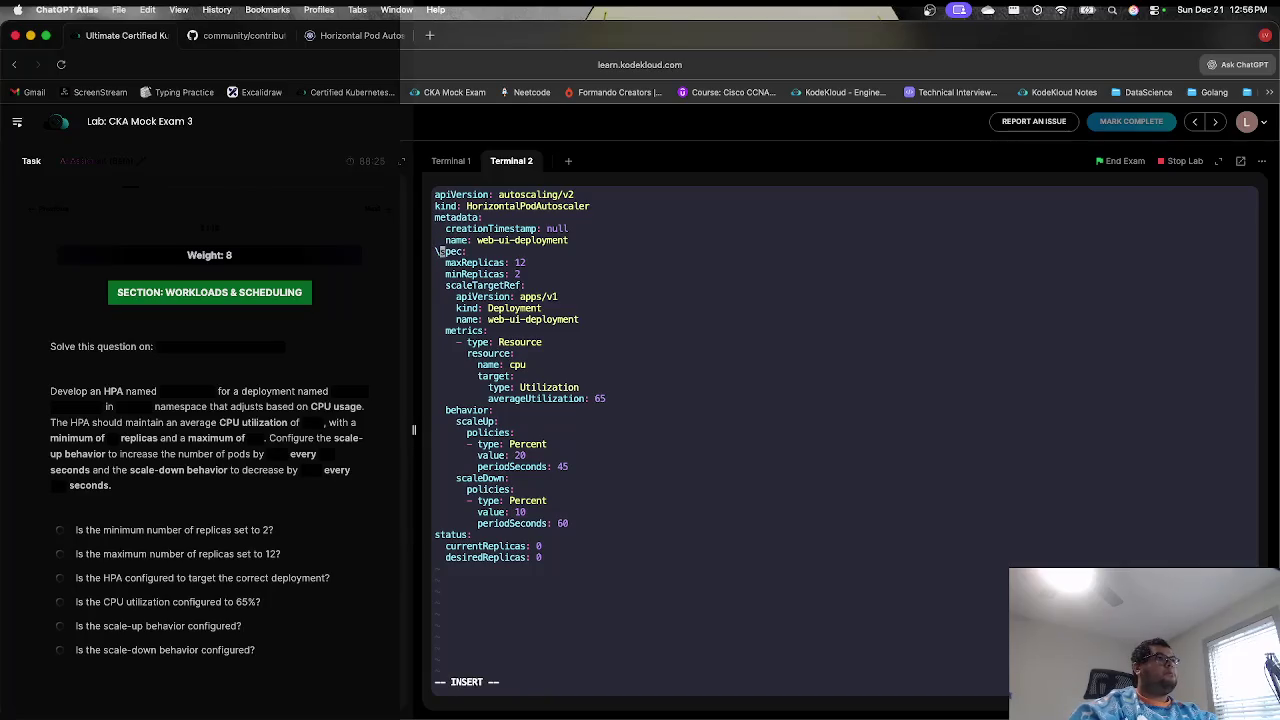
key("Return")
key("Up")
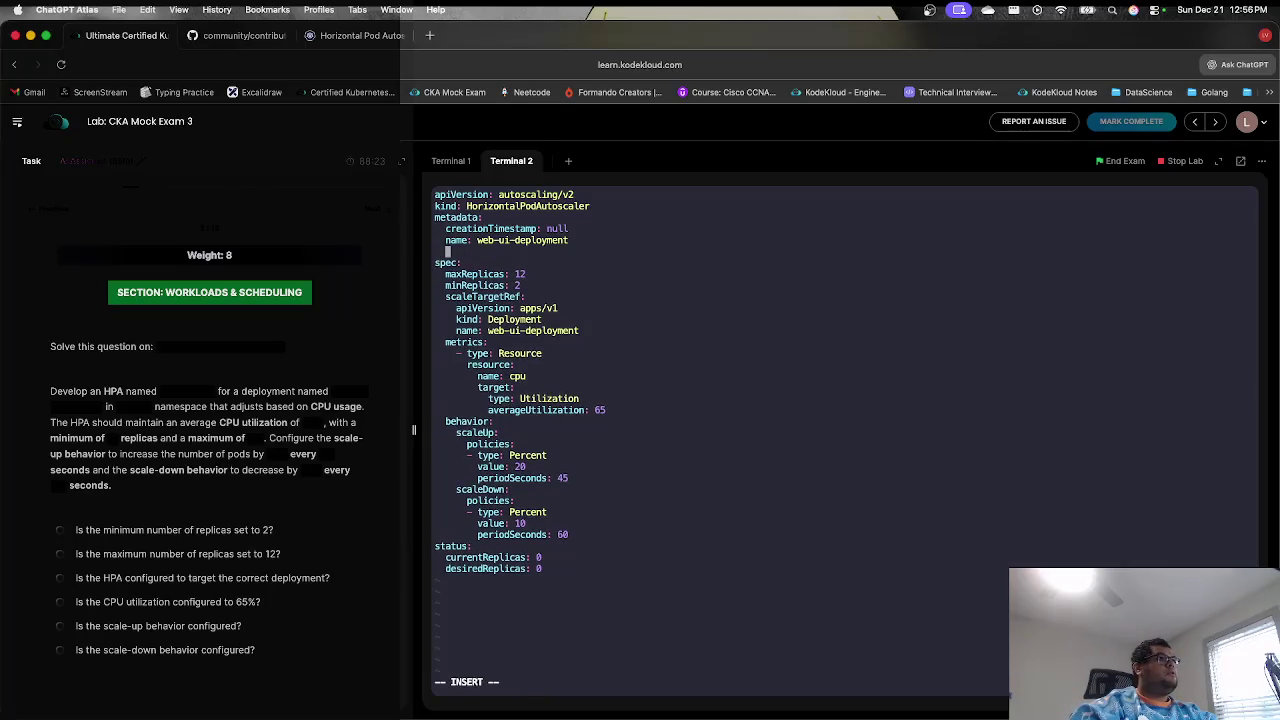
key("BackSpace")
- Add 'namespace: ck1967' under the name field, copying the namespace from the task text
key("Return")
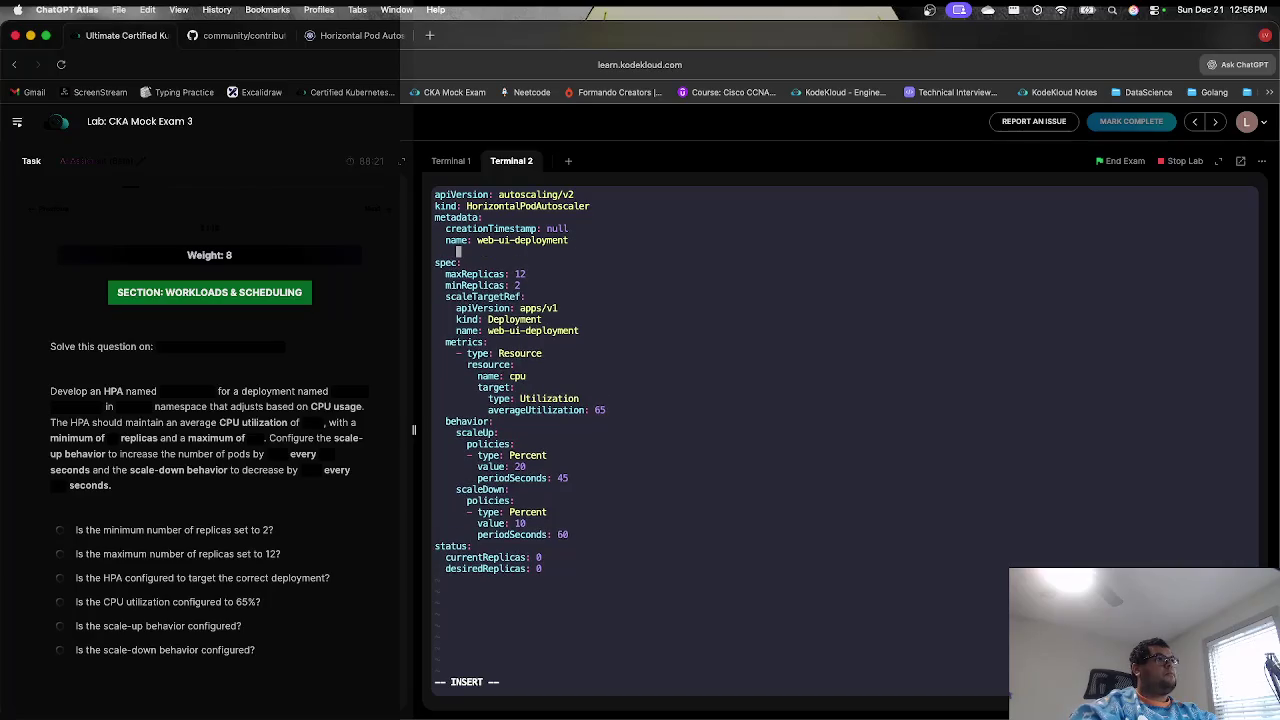
type("name")
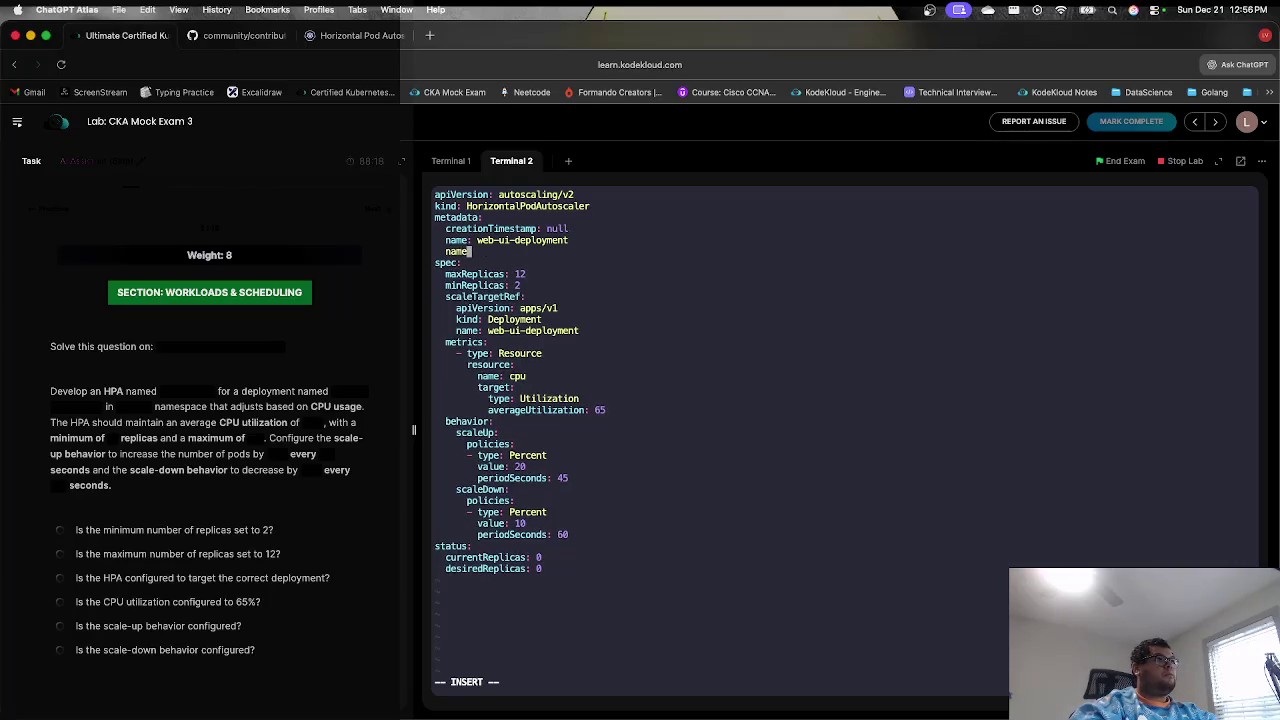
type("s")
type("pace:")
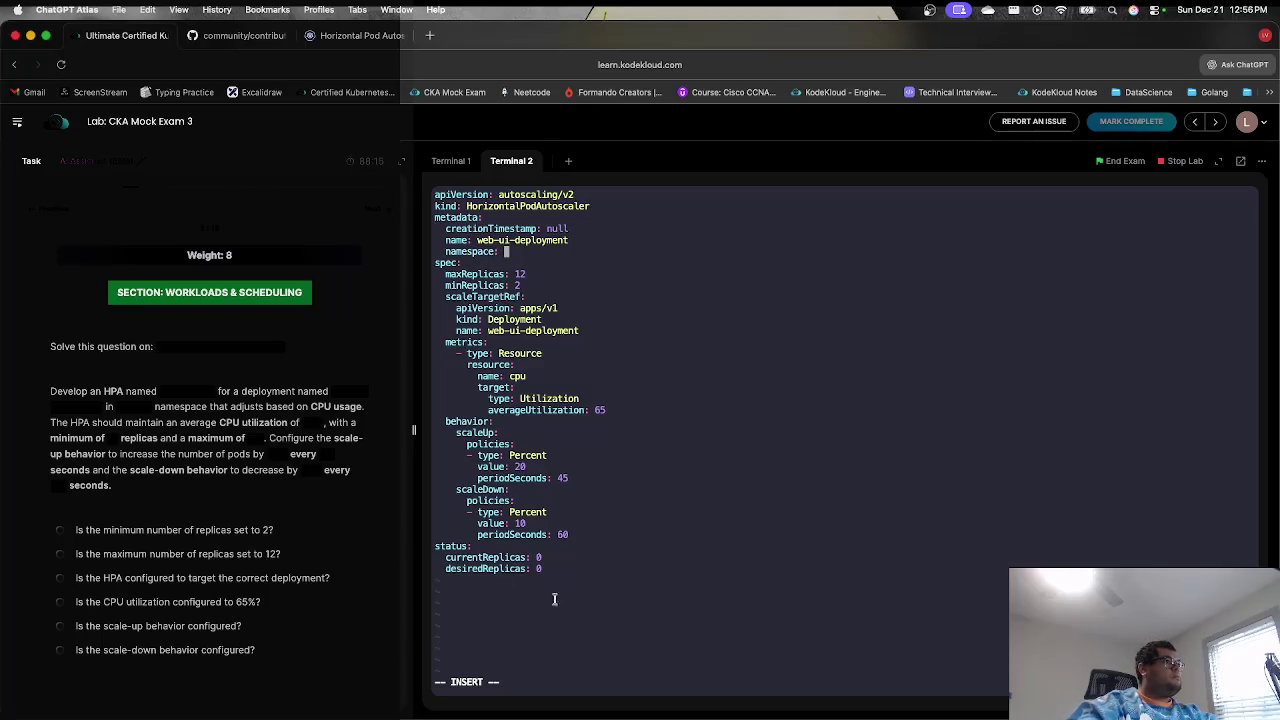
left_click(122, 408)
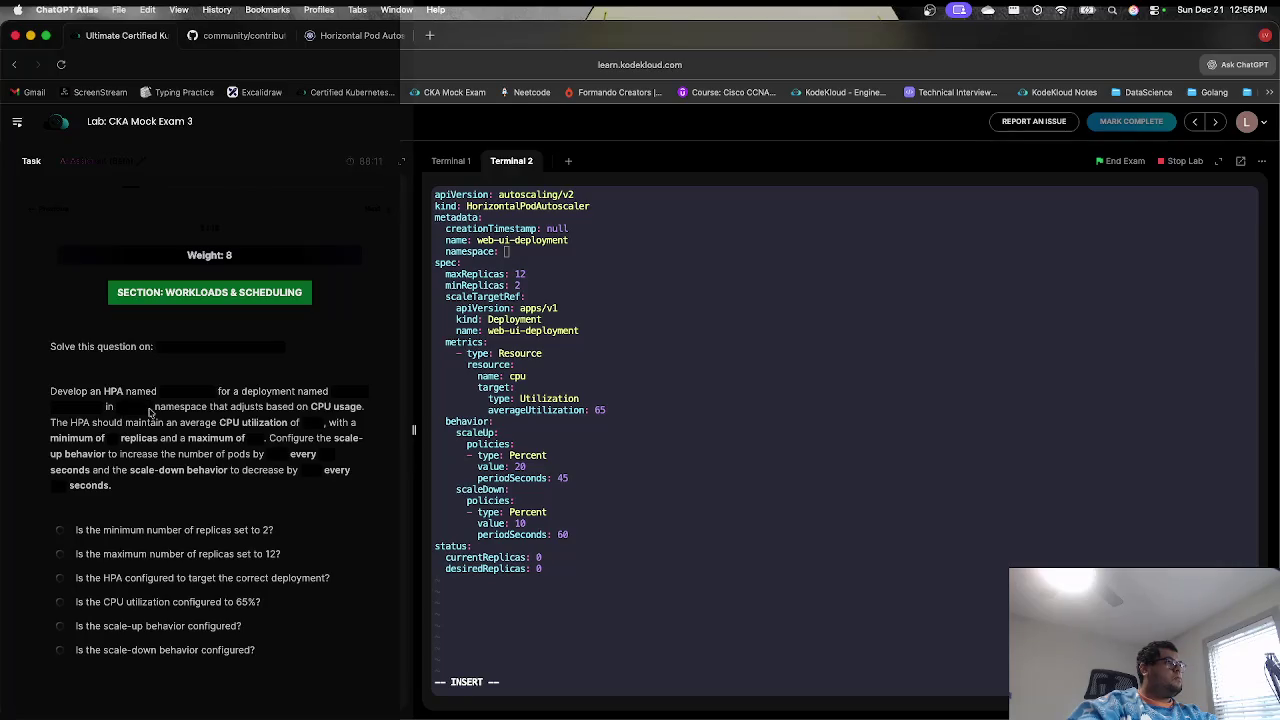
left_click(560, 436)
type("ck1967")
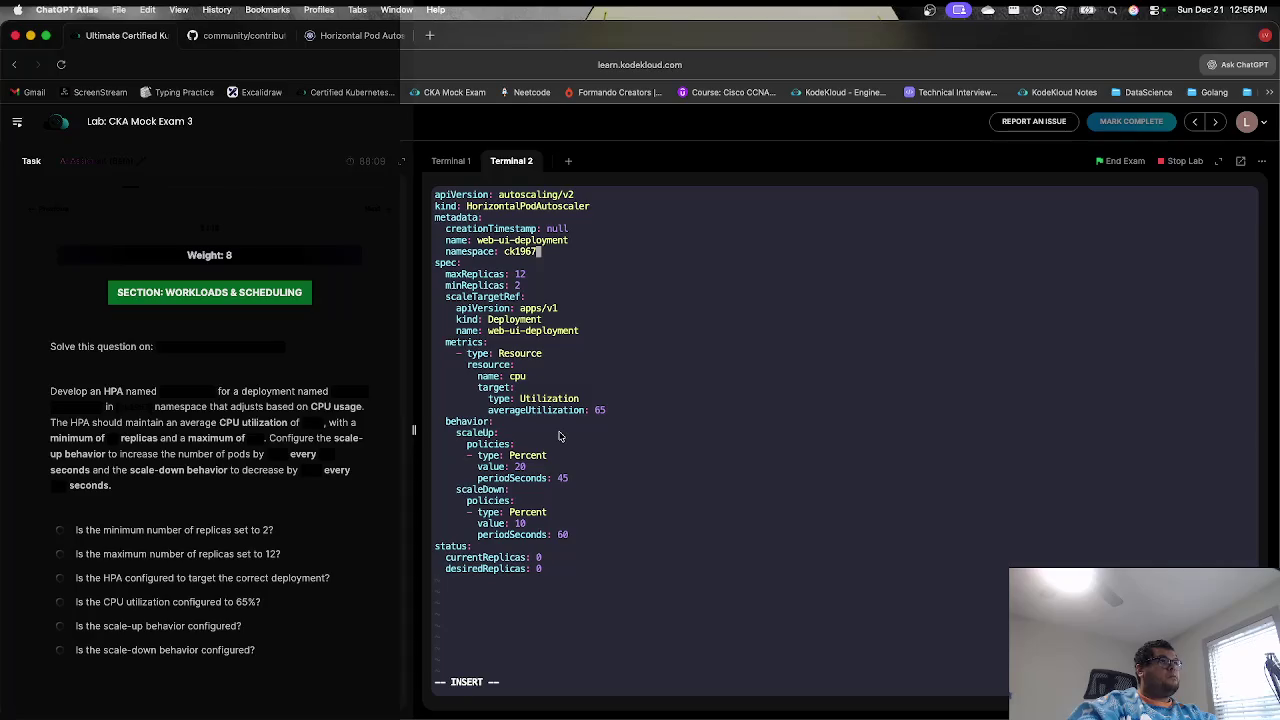
key("Escape")
- Save hpa.yml and create the web-ui-deployment HPA with kubectl create -f hpa.yml
type(":wq")
key("Return")
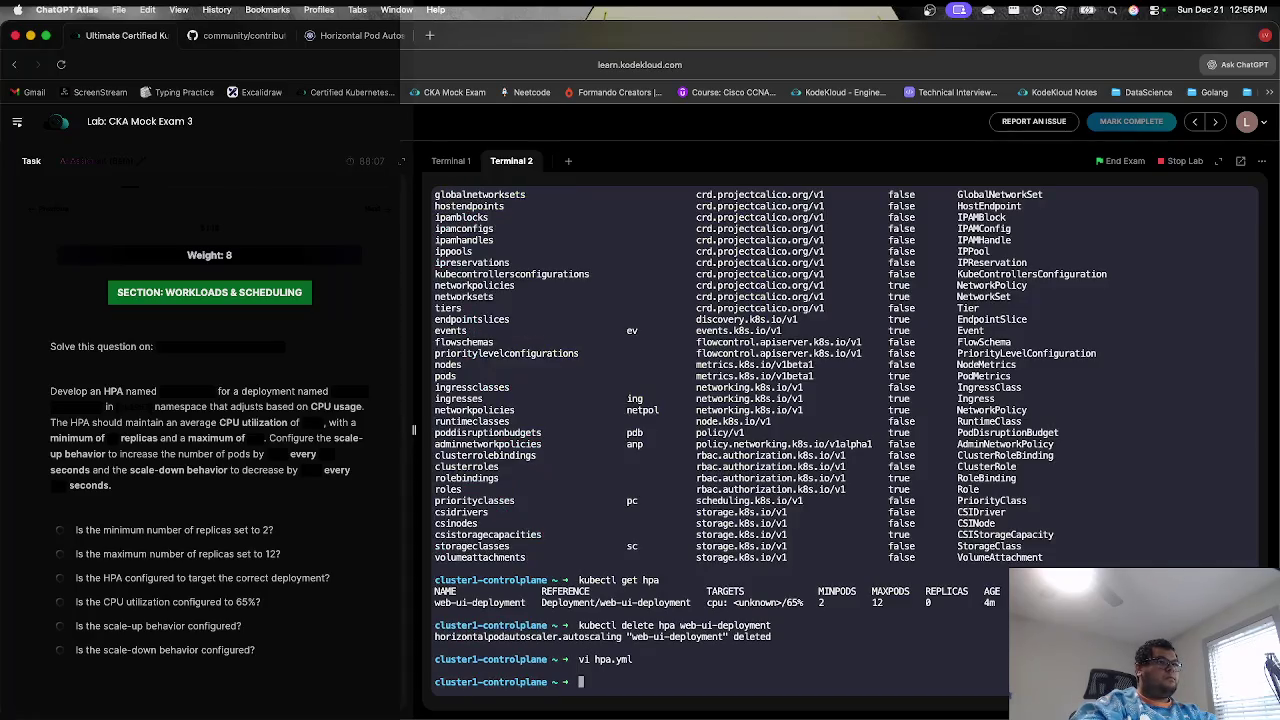
type("kubectl cr")
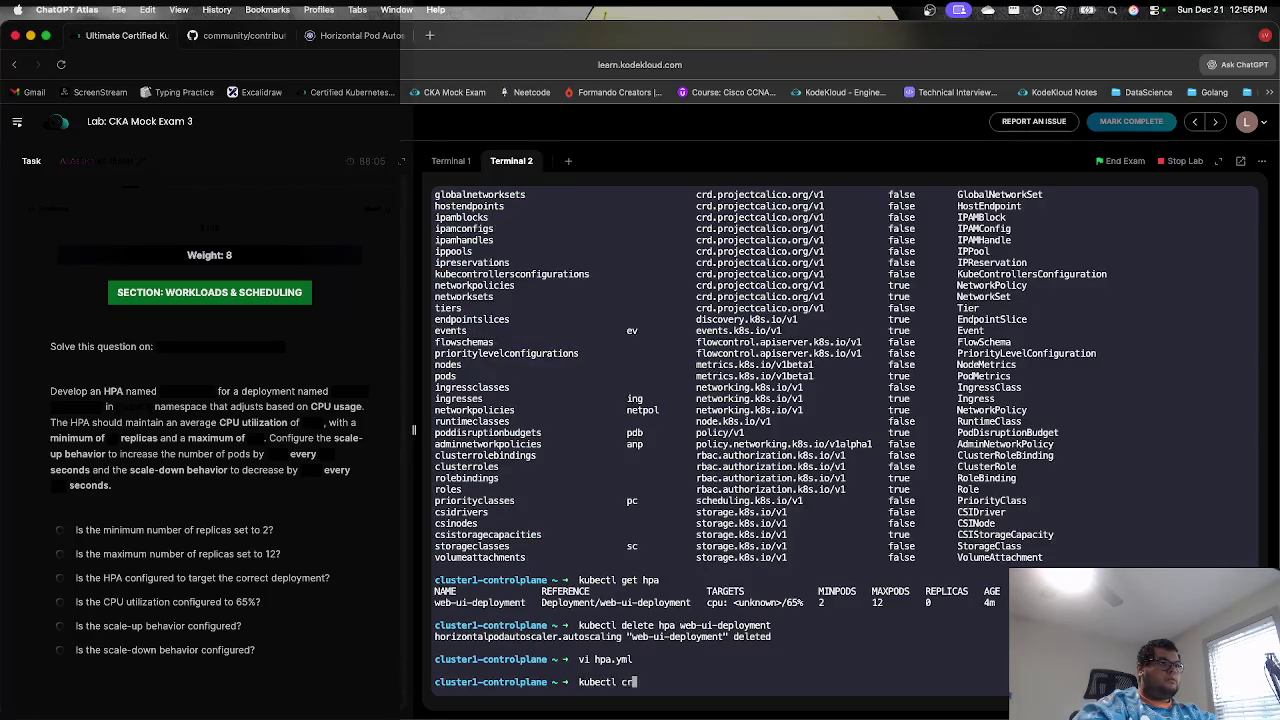
type("eate -f h")
type("pa.yml")
key("Return")
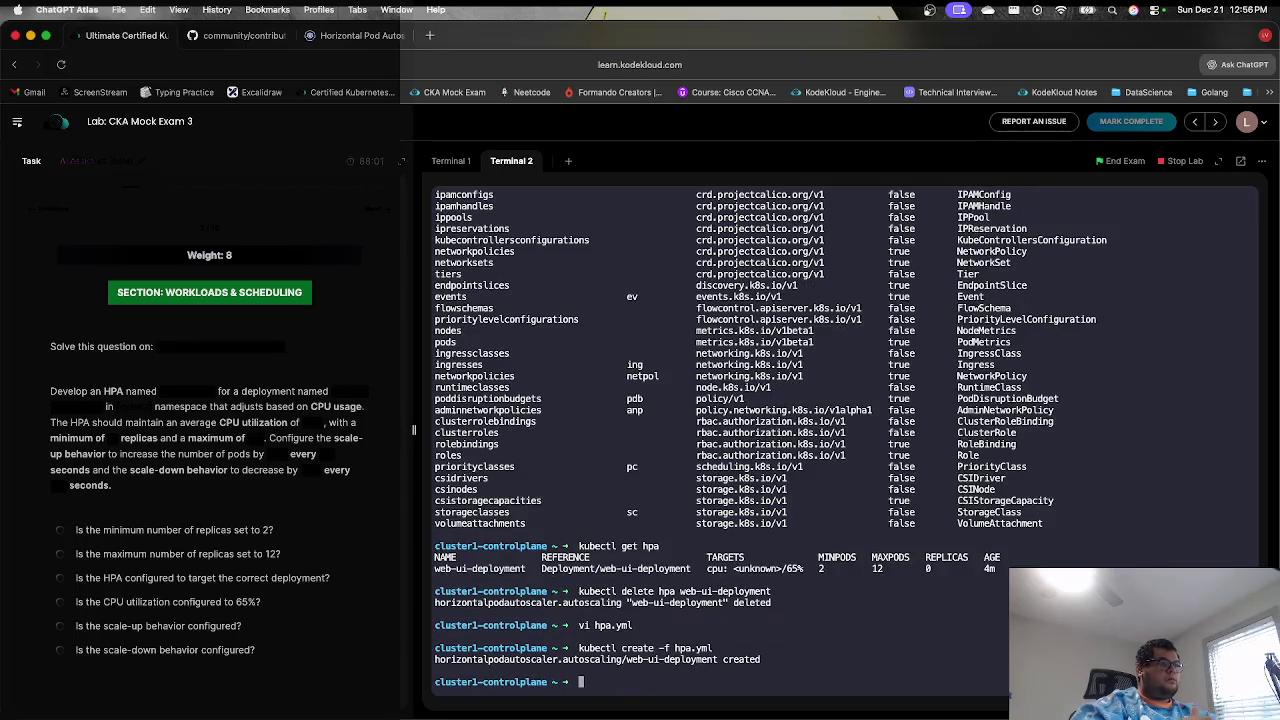
- Move to the next question, quit vi in Terminal 1, and delete hpa.yml
left_click(373, 214)
left_click(450, 161)
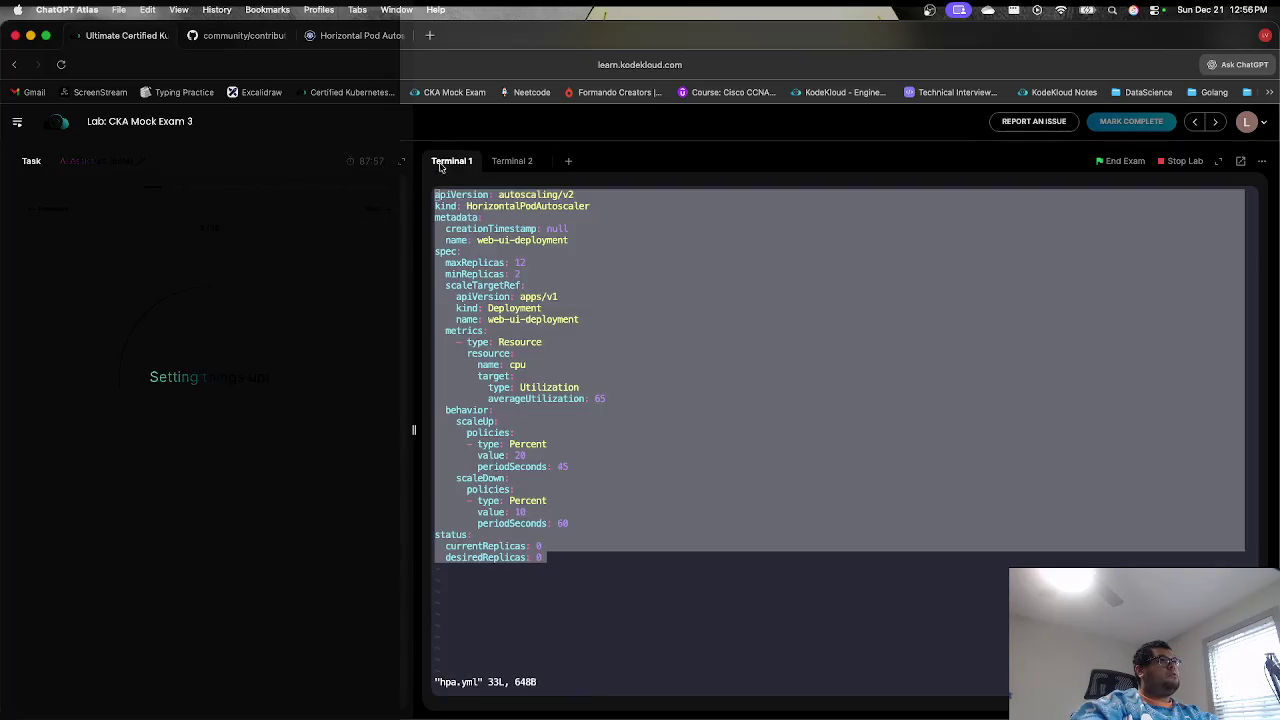
left_click(521, 203)
type(":q")
key("Return")
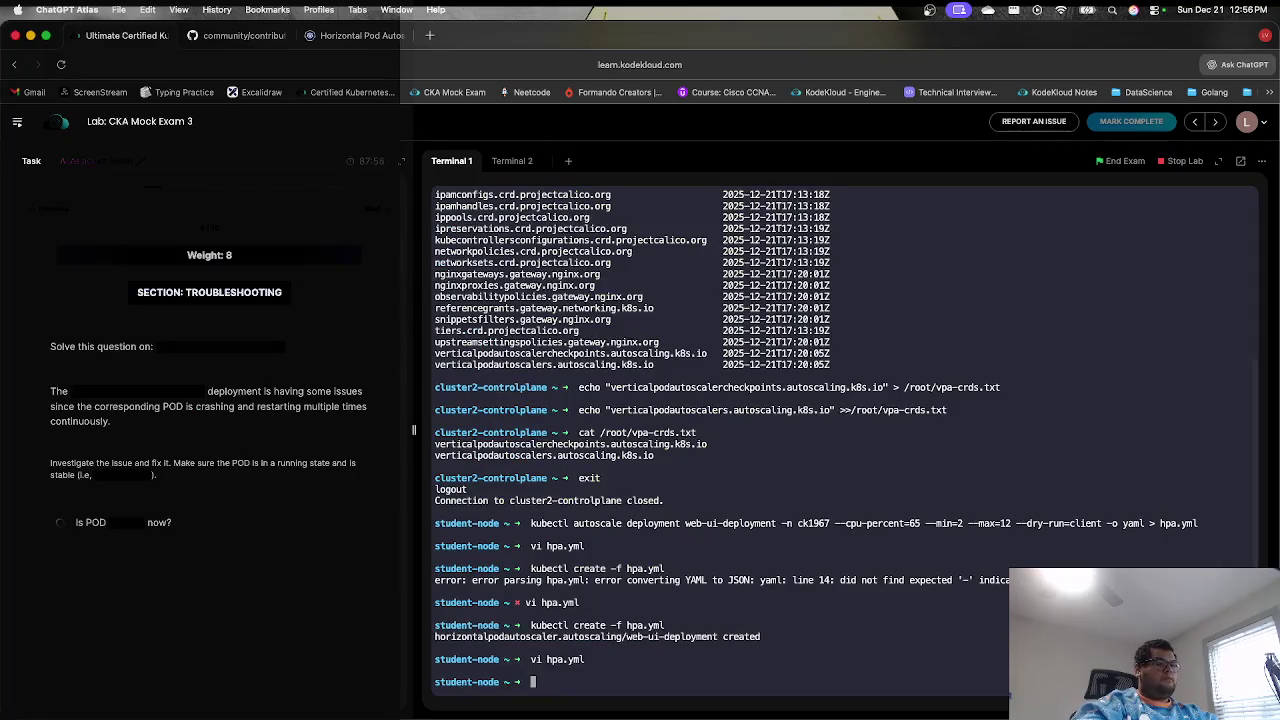
type("rm ")
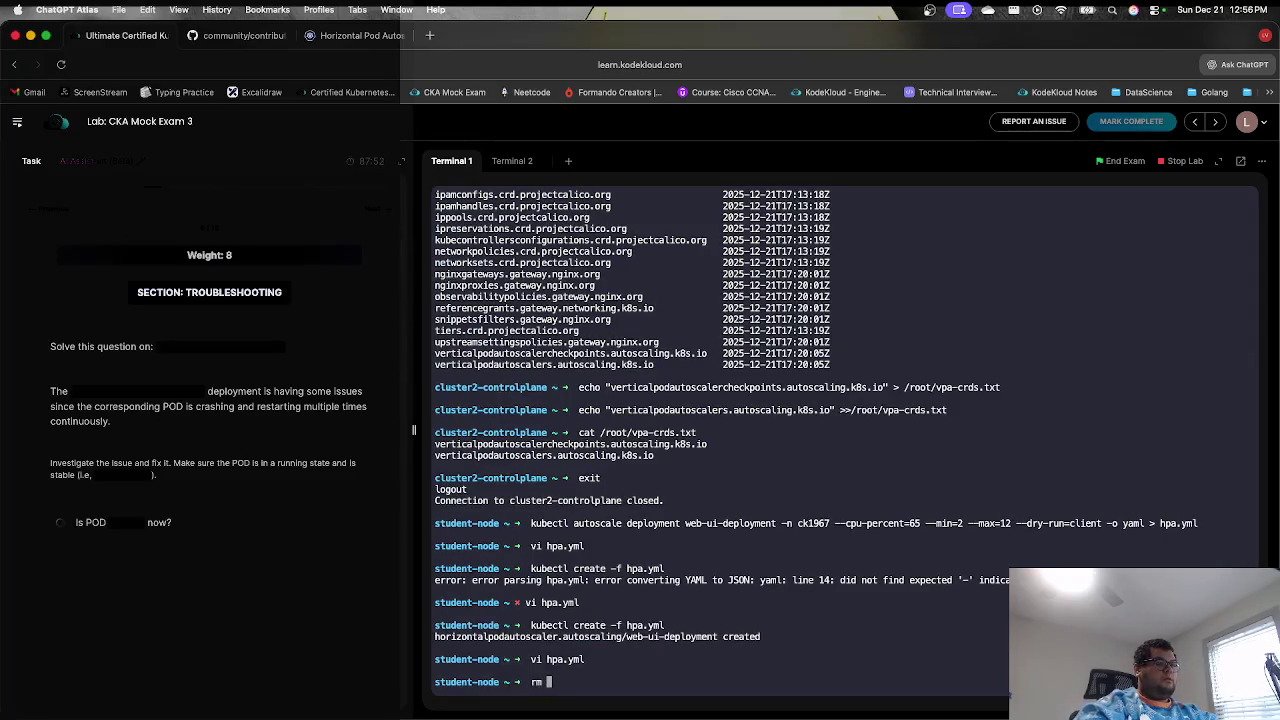
type("j")
key("BackSpace")
type("hpa.yml")
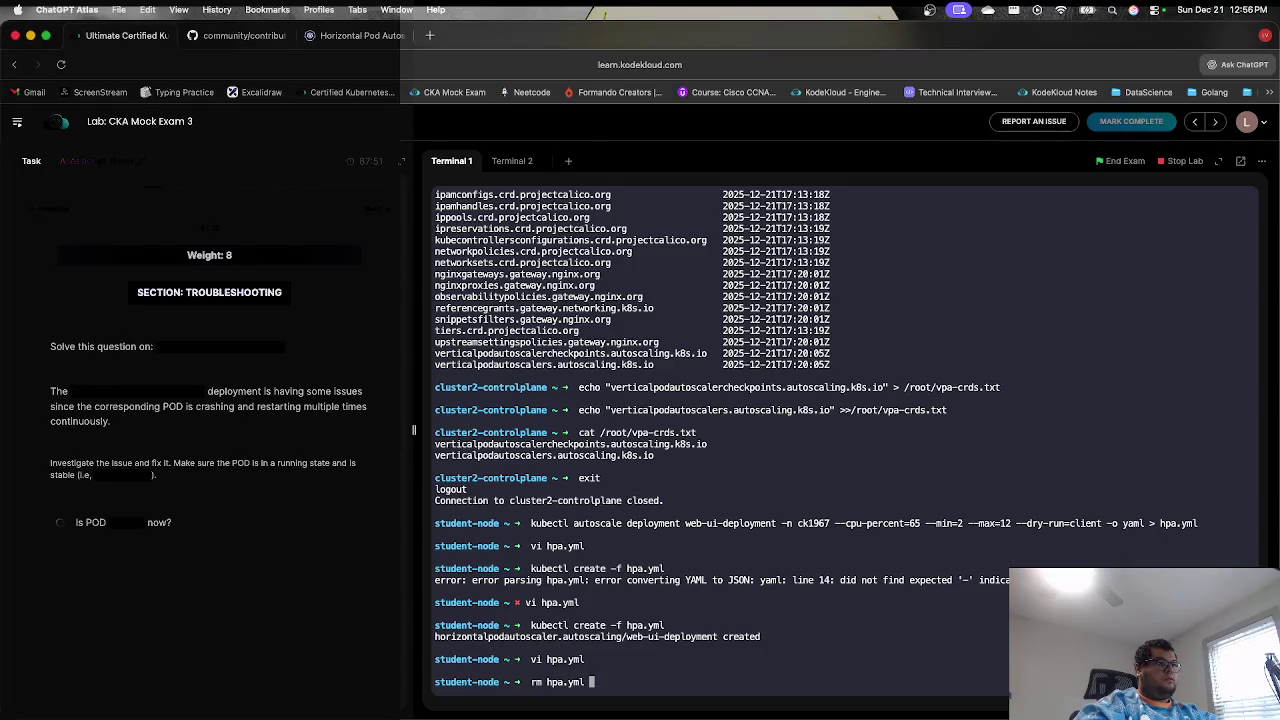
key("Return")
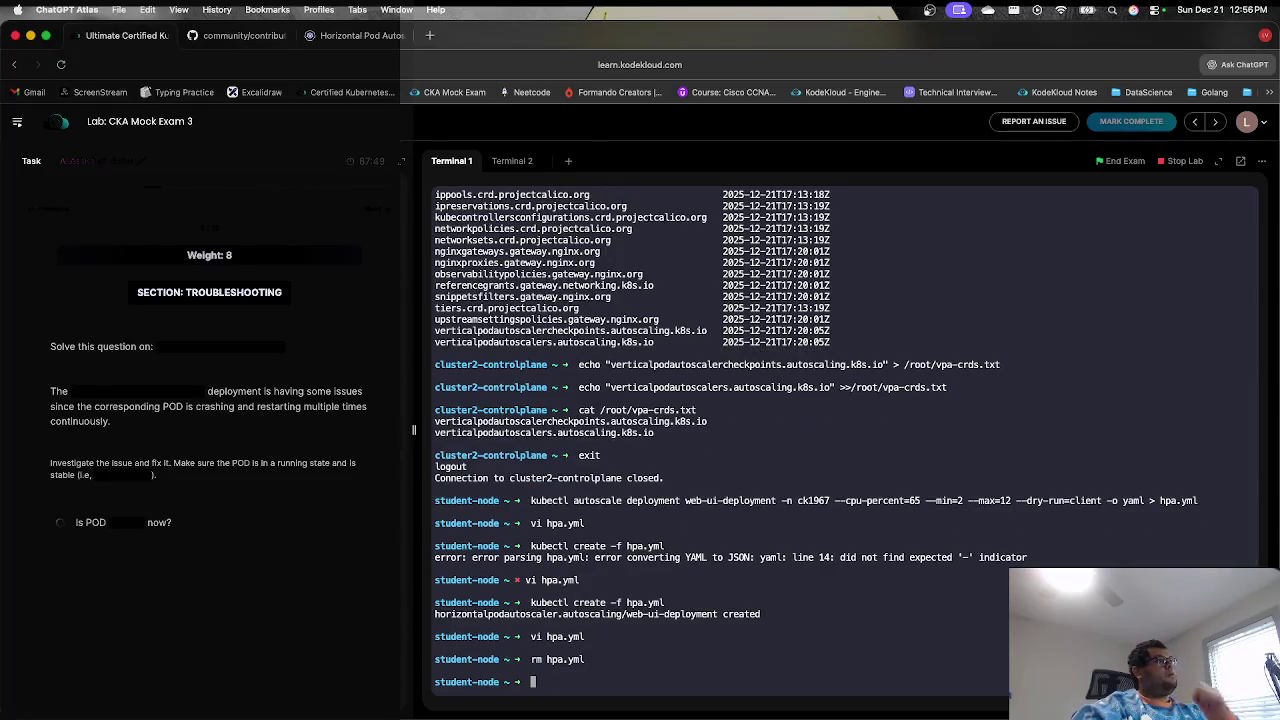
- Reconnect to cluster1-controlplane using a command from shell history
key("Up")
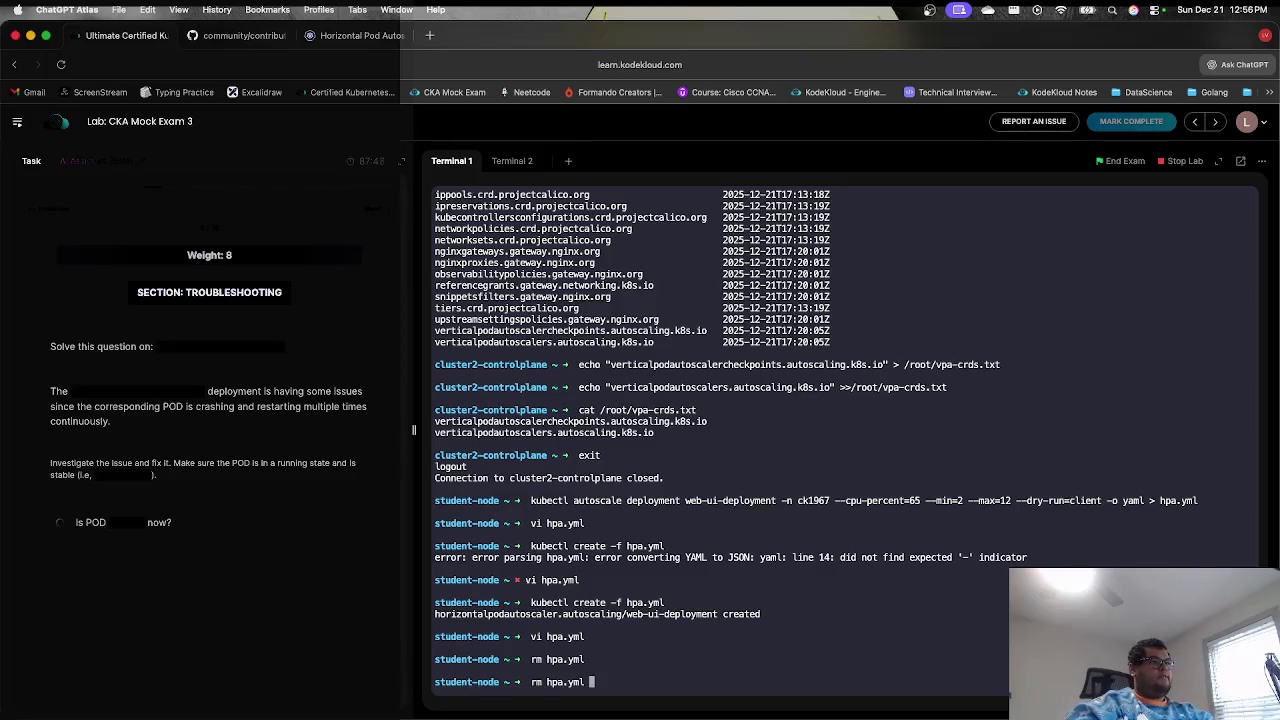
key("Up")
key("Up")
key("Up")
key("Up")
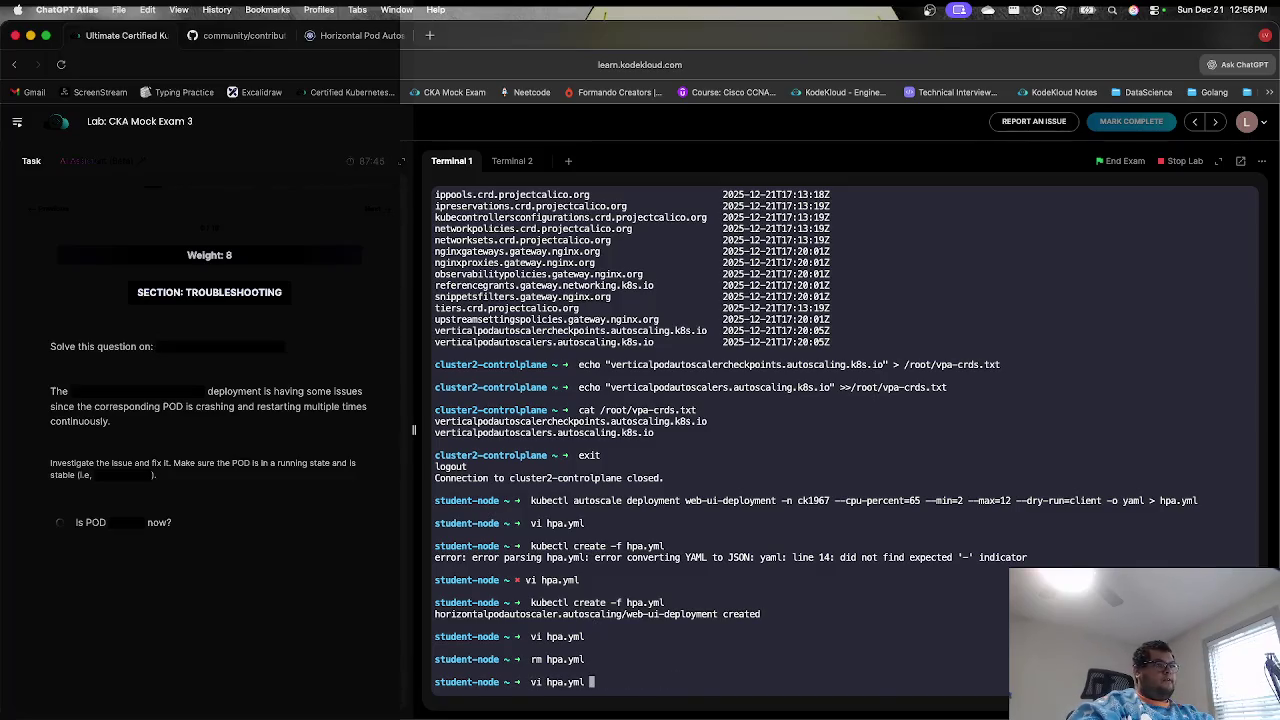
key("Up")
key("Up")
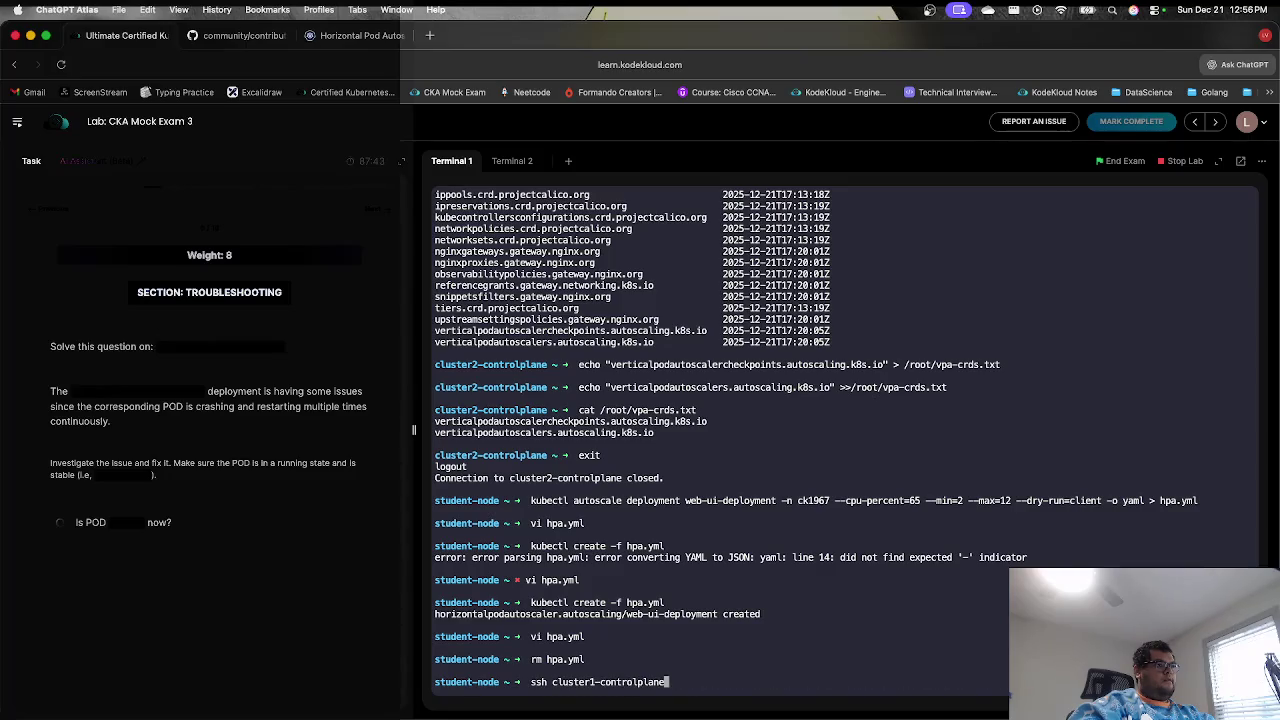
key("Return")
- Clear the screen and inspect the green-deployment-cka15-trb deployment description
type("clear")
key("Return")
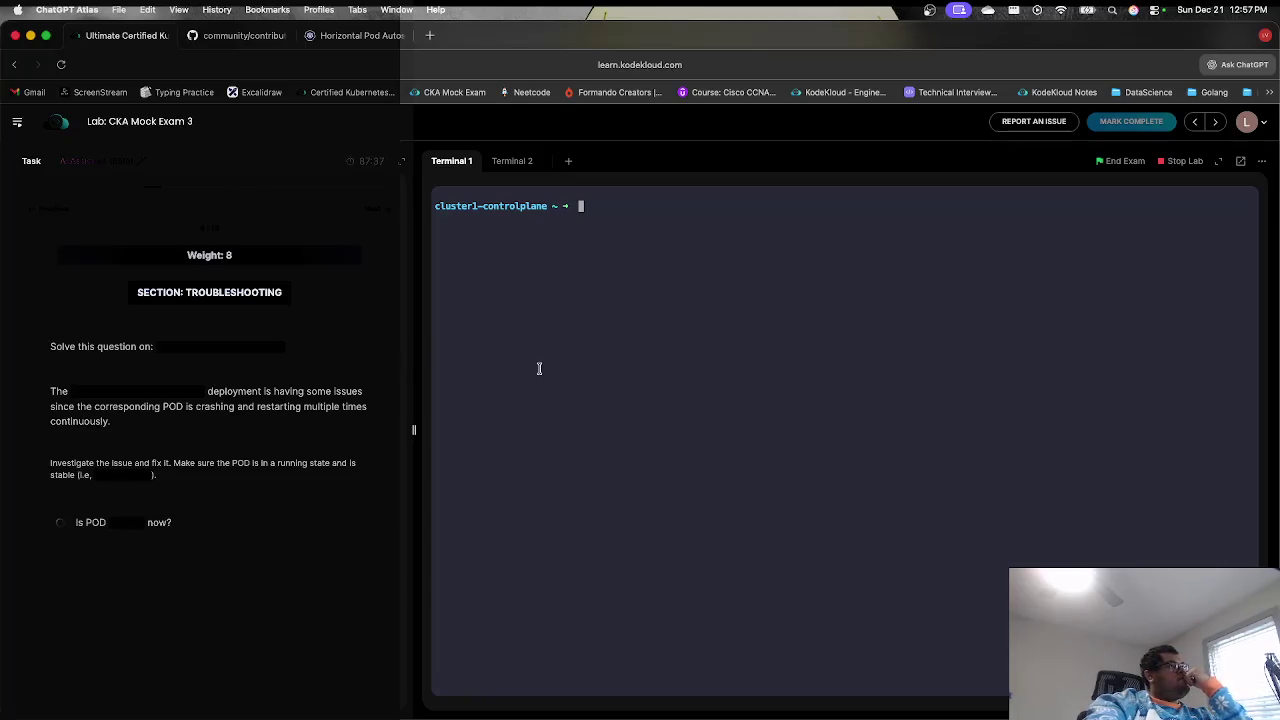
type("kubectl ")
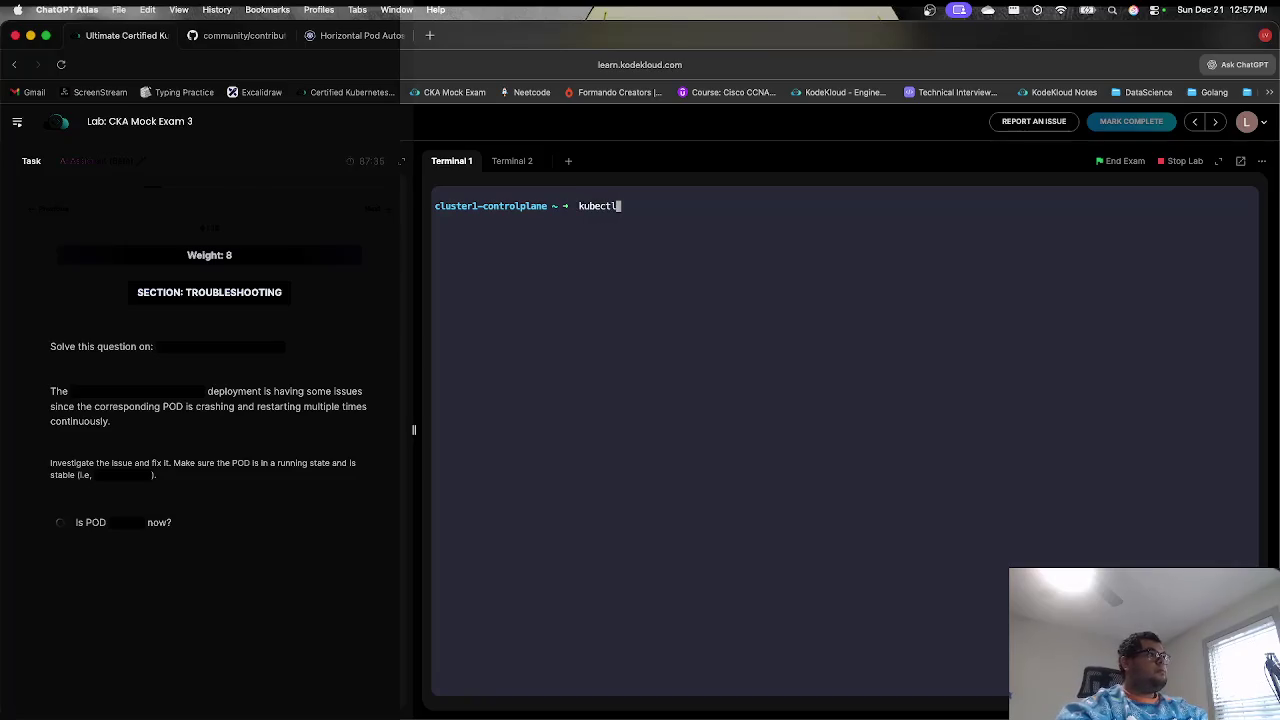
type("descri")
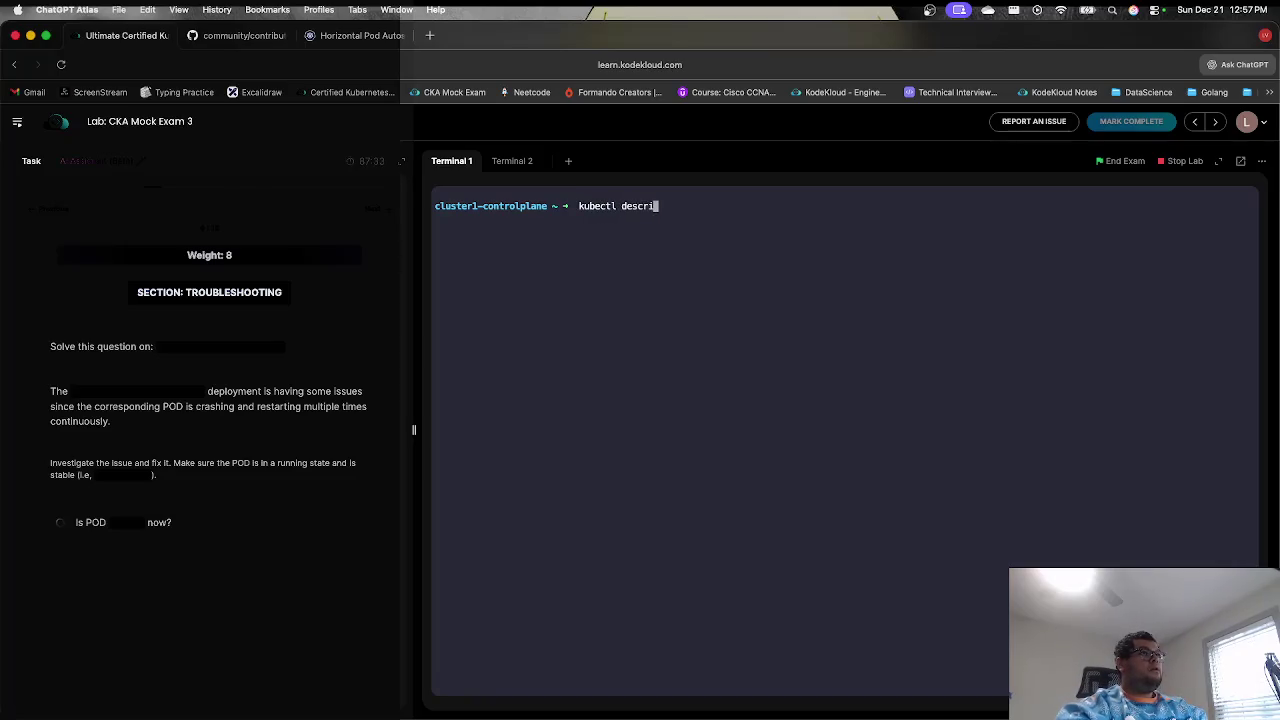
type("be deplo")
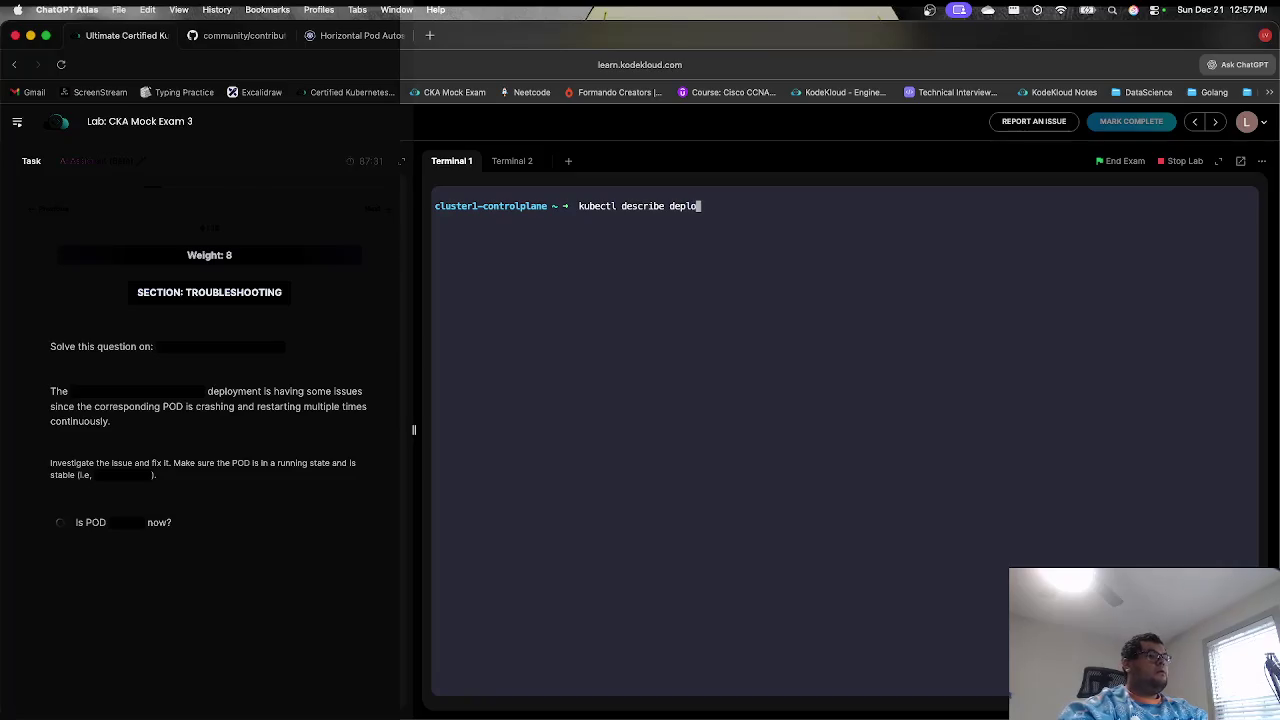
type("y gr")
key("Tab")
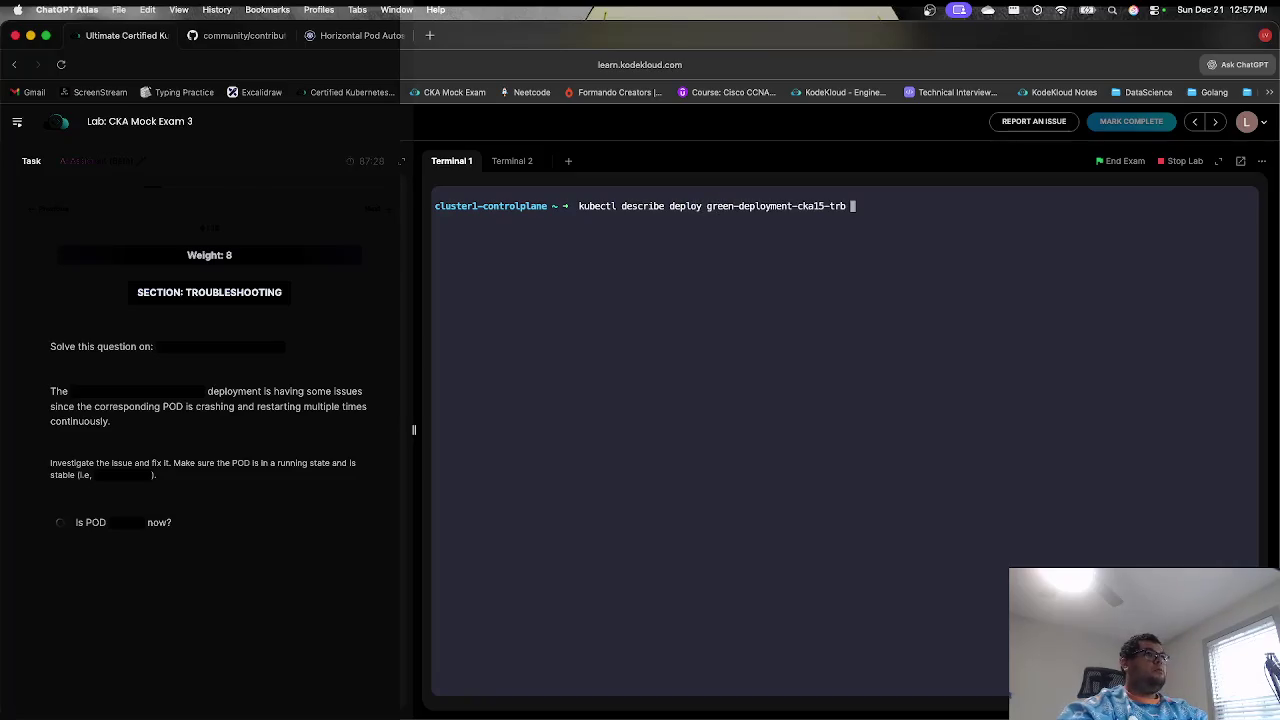
key("Return")
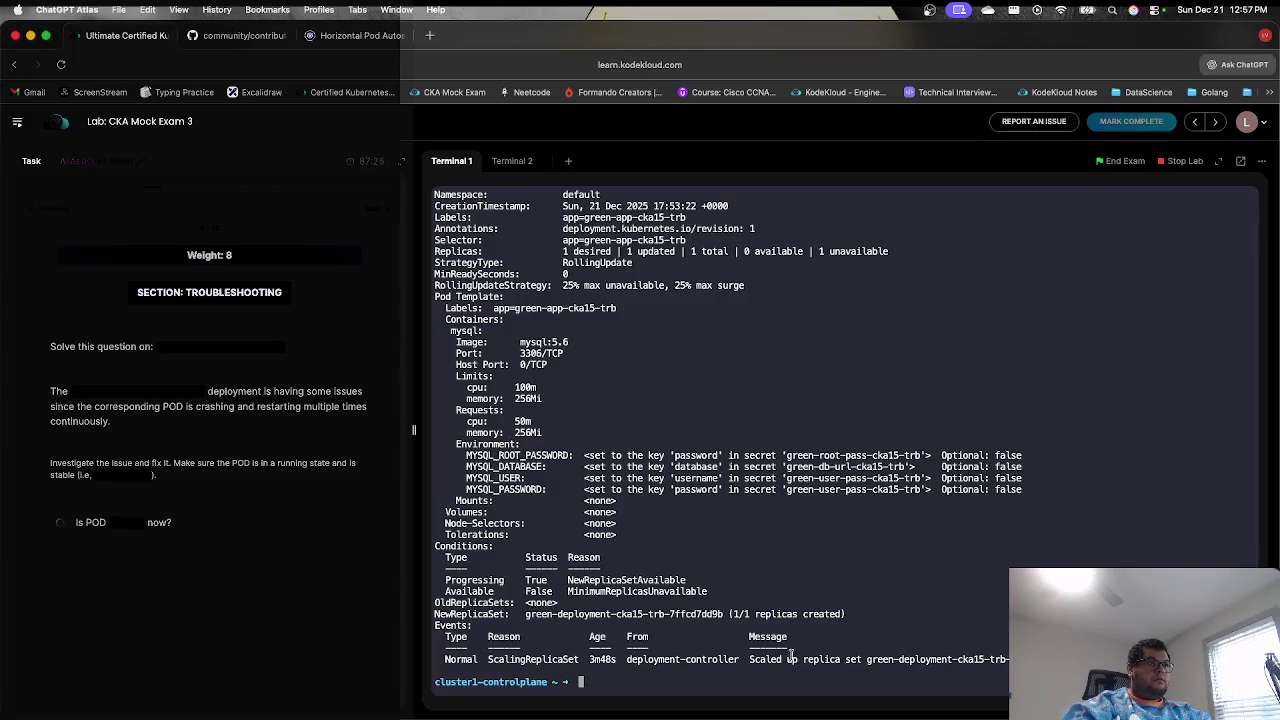
scroll(594, 641, "up", 2)
scroll(632, 540, "down", 2)
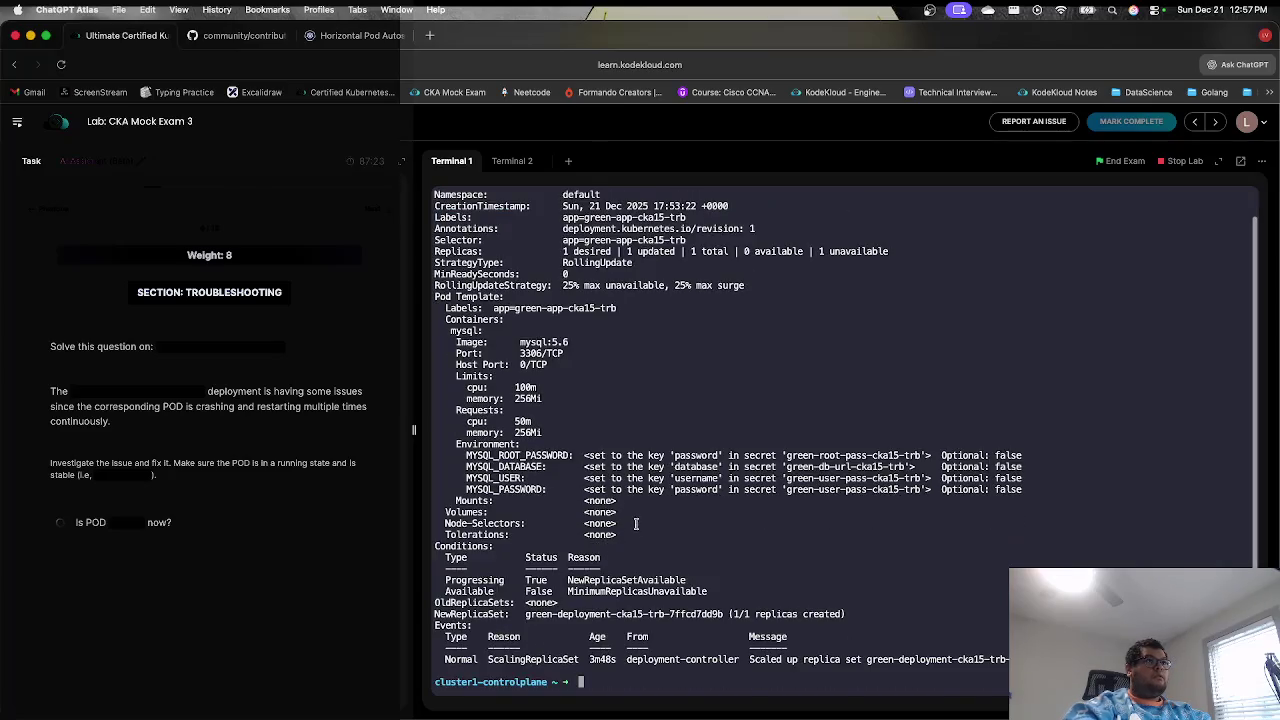
scroll(635, 525, "up", 2)
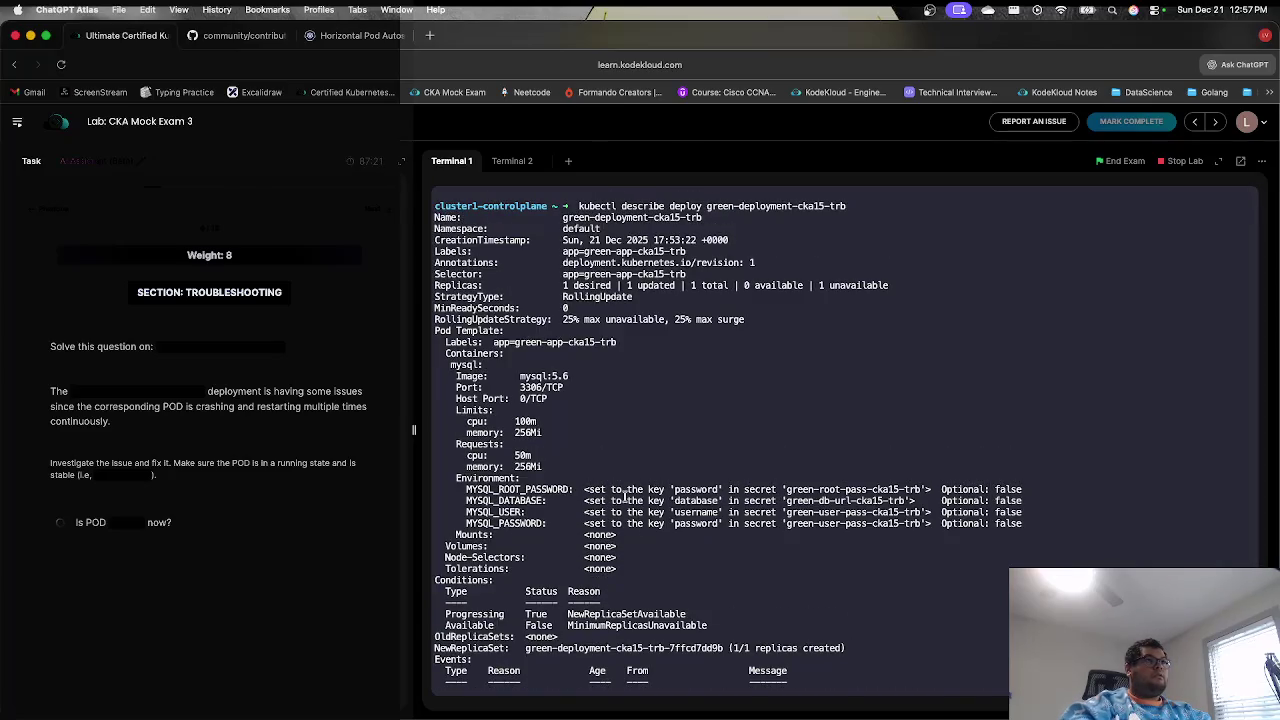
scroll(626, 494, "down", 3)
key("Up")
key("Down")
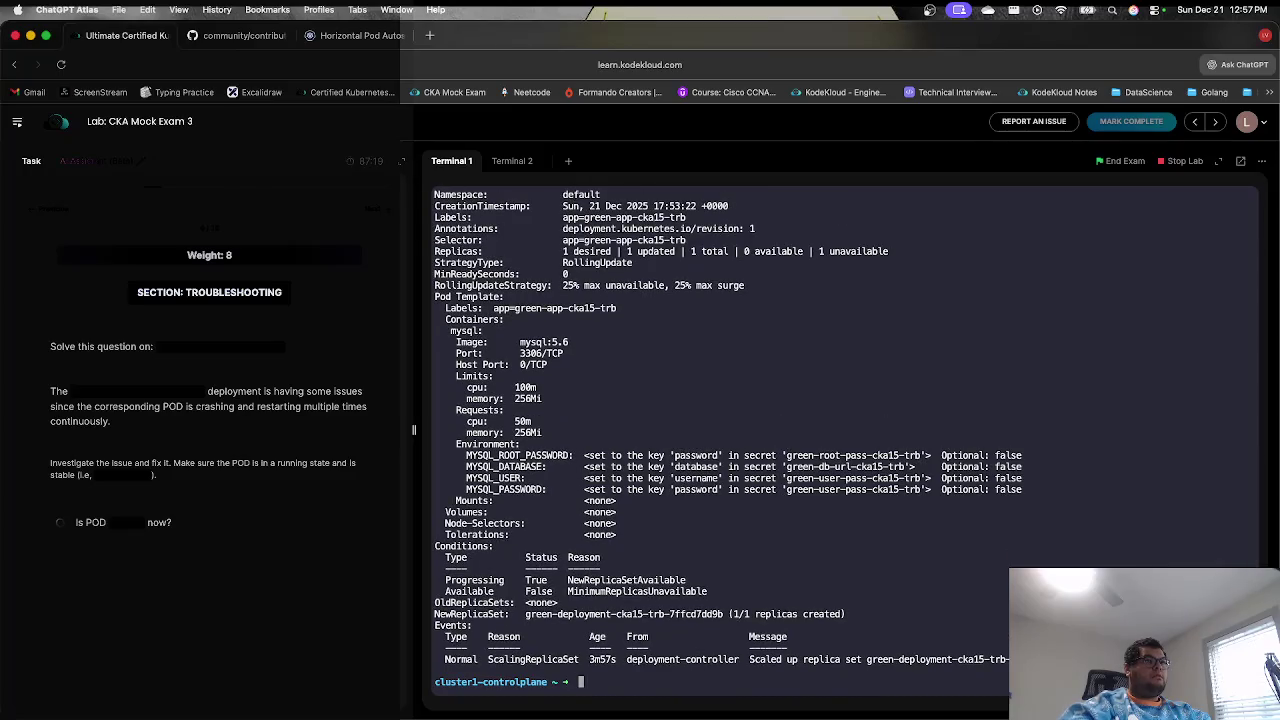
- List pods and describe the crashing pod, finding it OOMKilled at a 256Mi limit
type("ku")
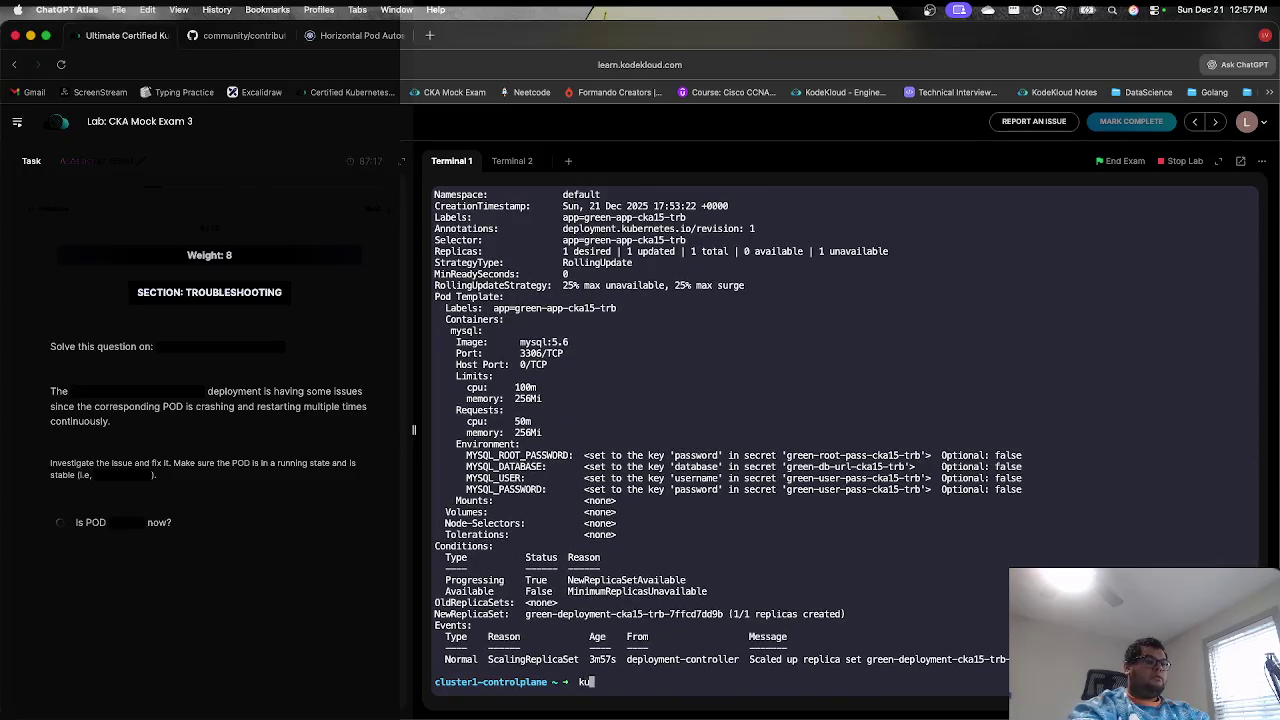
type("bectl get pods")
key("Return")
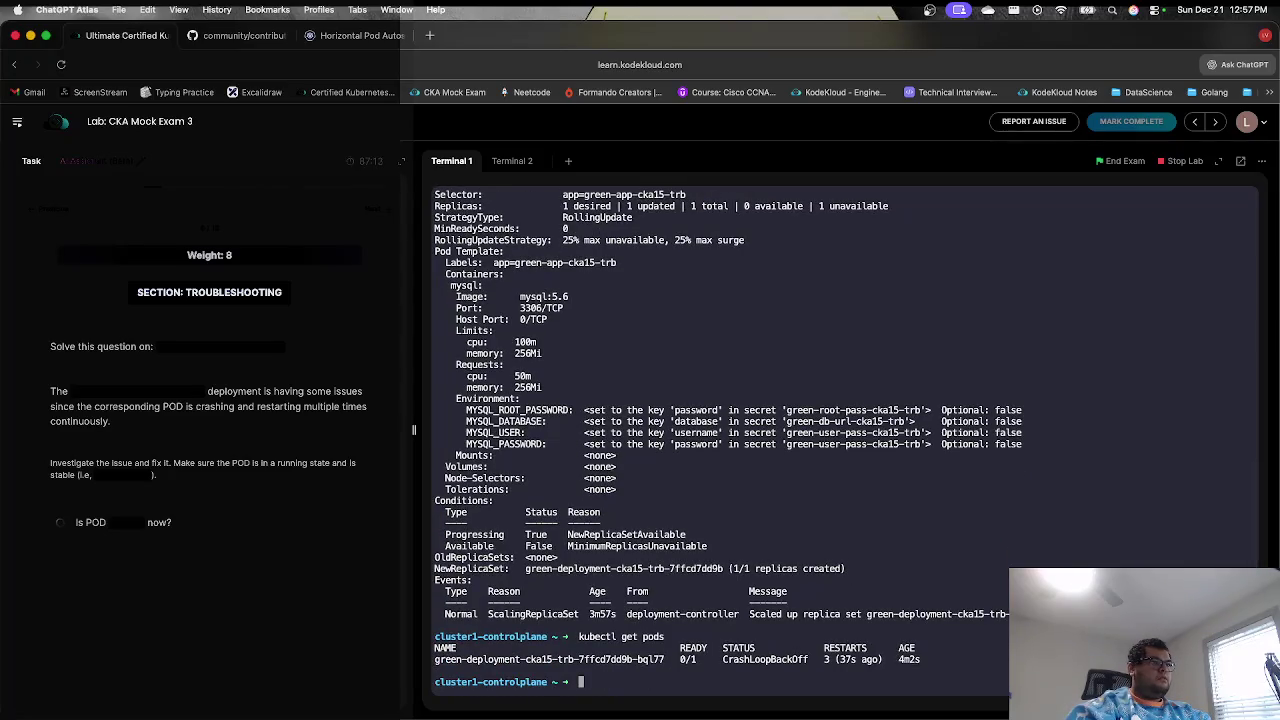
type("kubectl d")
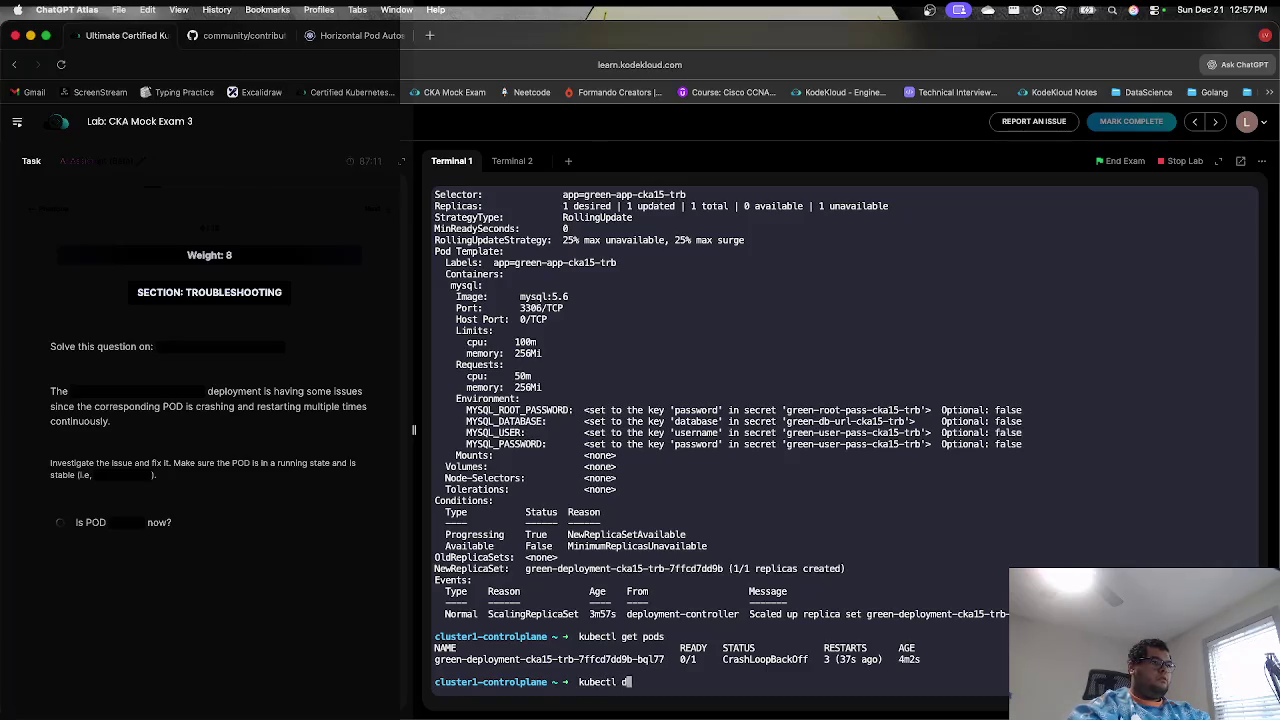
type("escribe pod g")
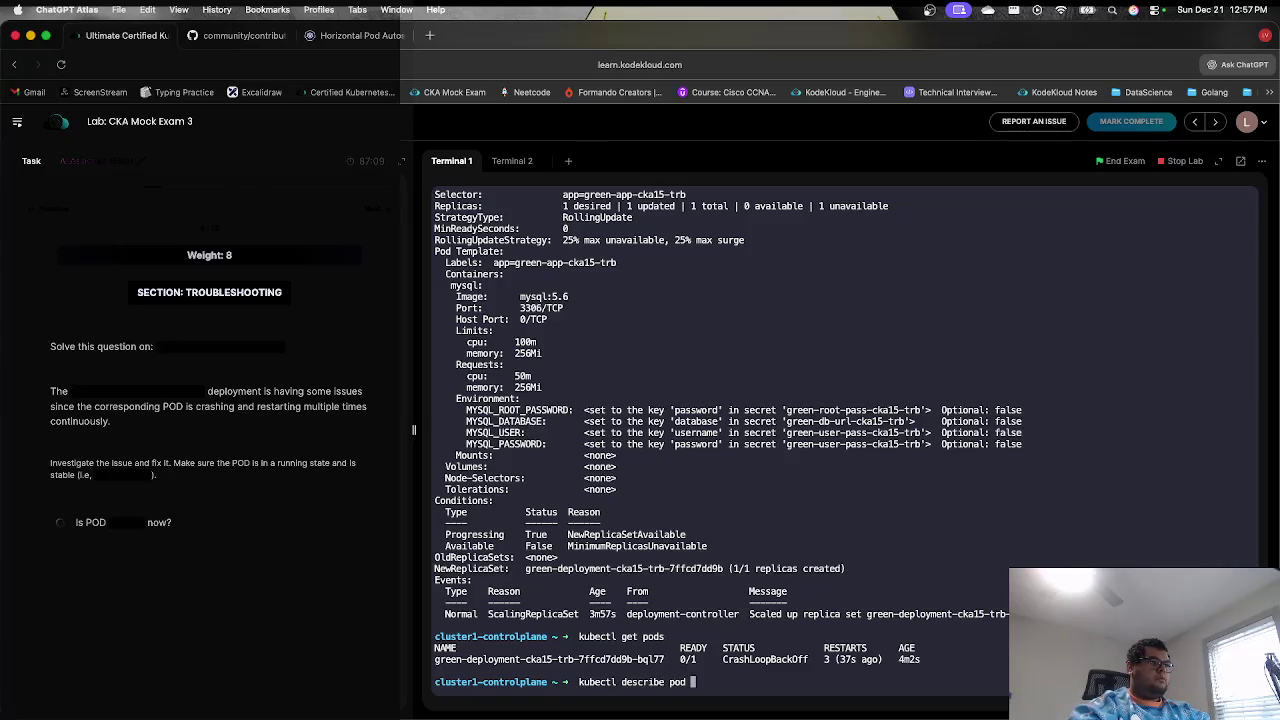
key("Tab")
key("Return")
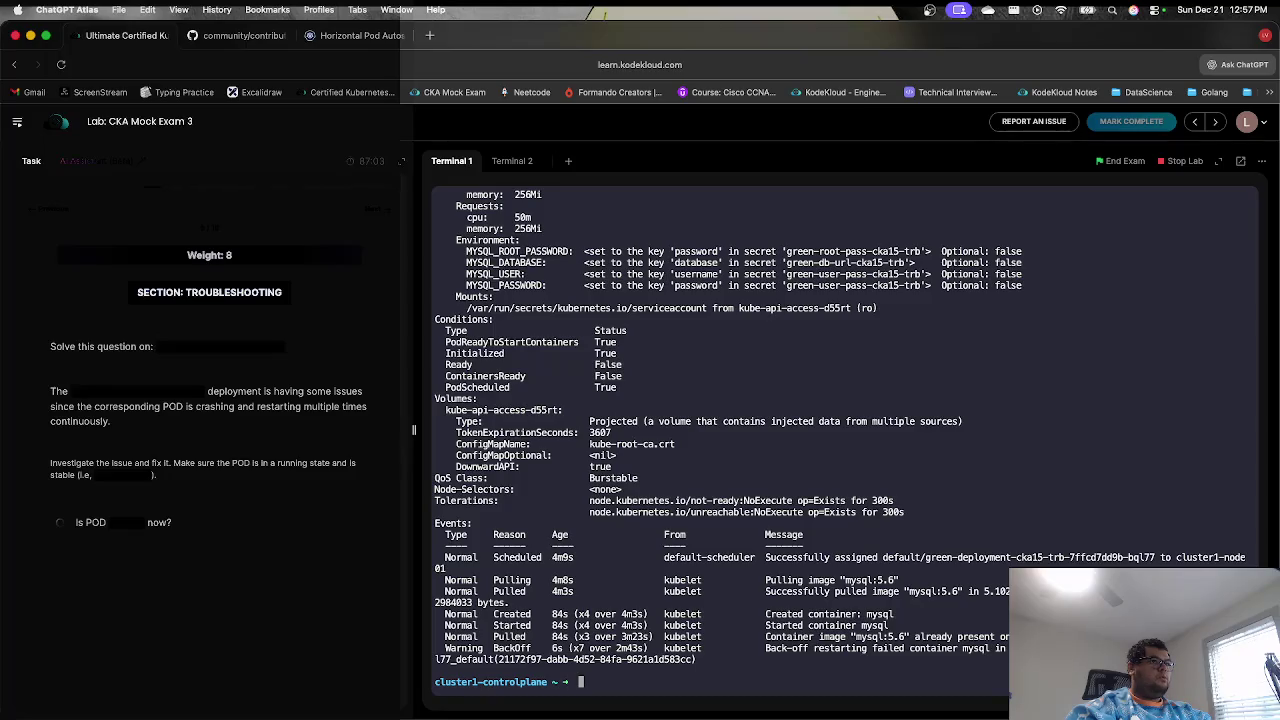
scroll(759, 541, "up", 10)
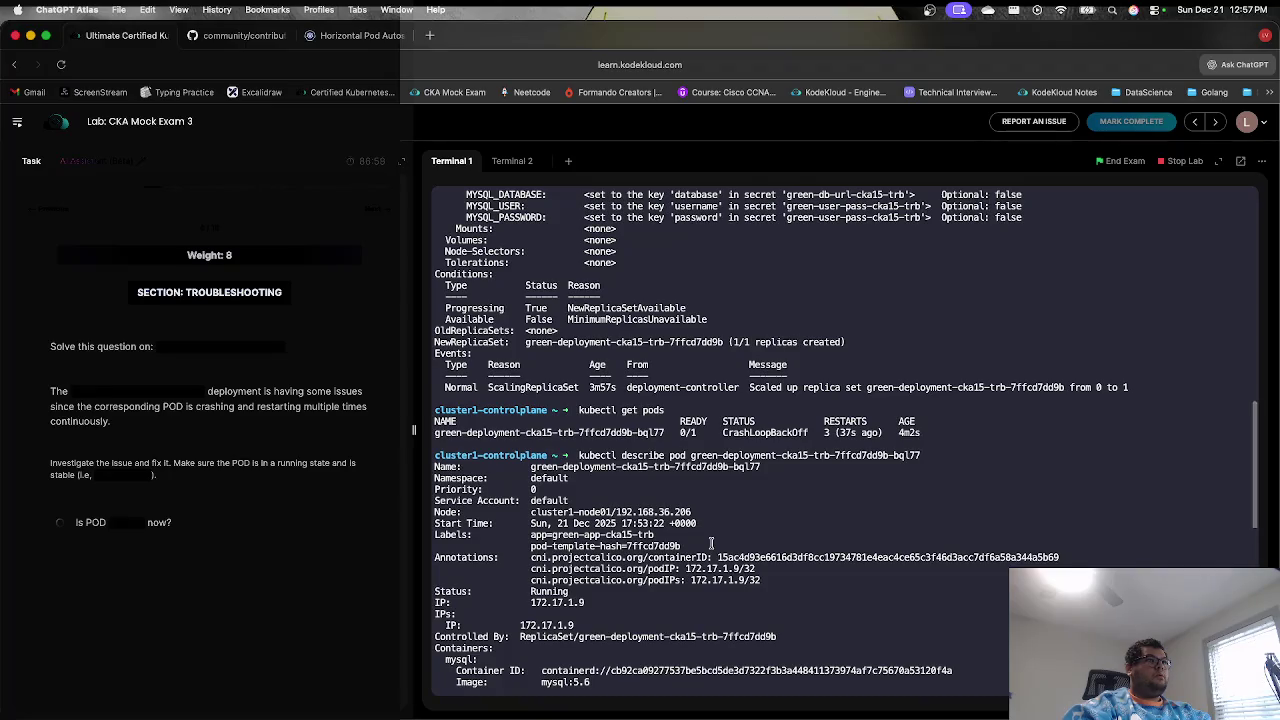
scroll(619, 591, "down", 1)
scroll(619, 591, "down", 10)
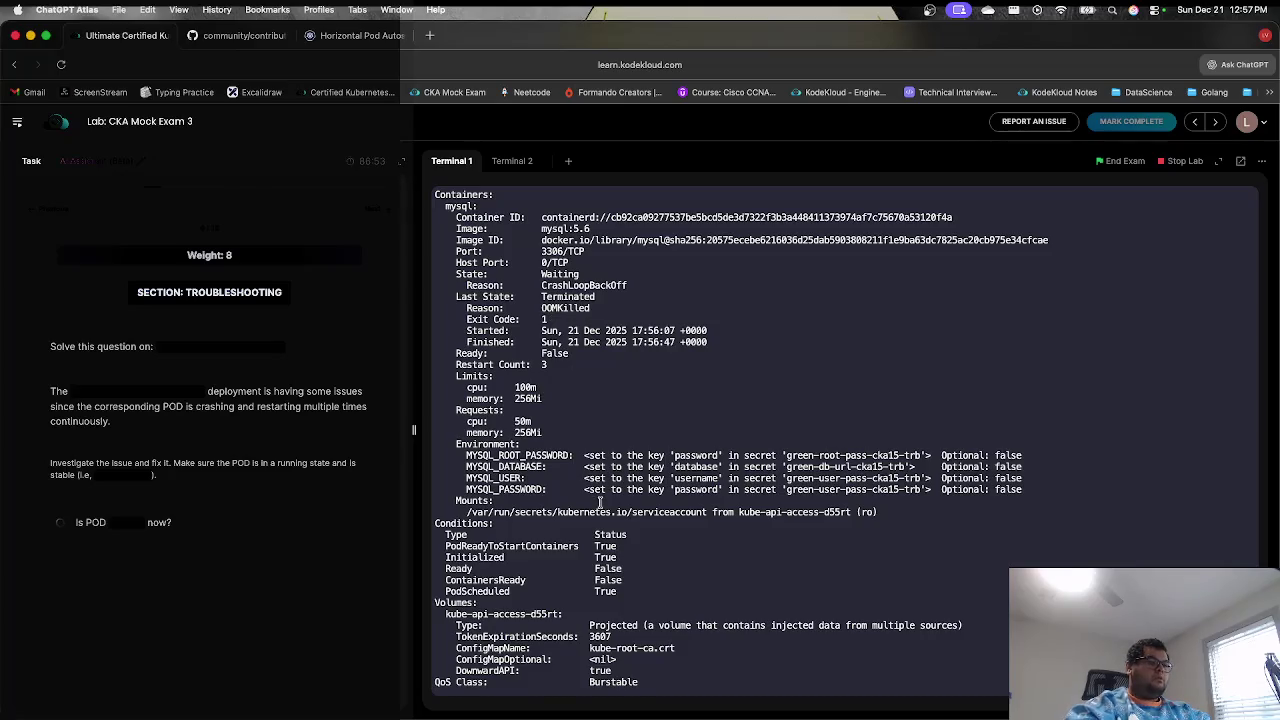
- Open green-deployment-cka15-trb with kubectl edit and navigate to the container's memory resources
type("kubec")
type("dit")
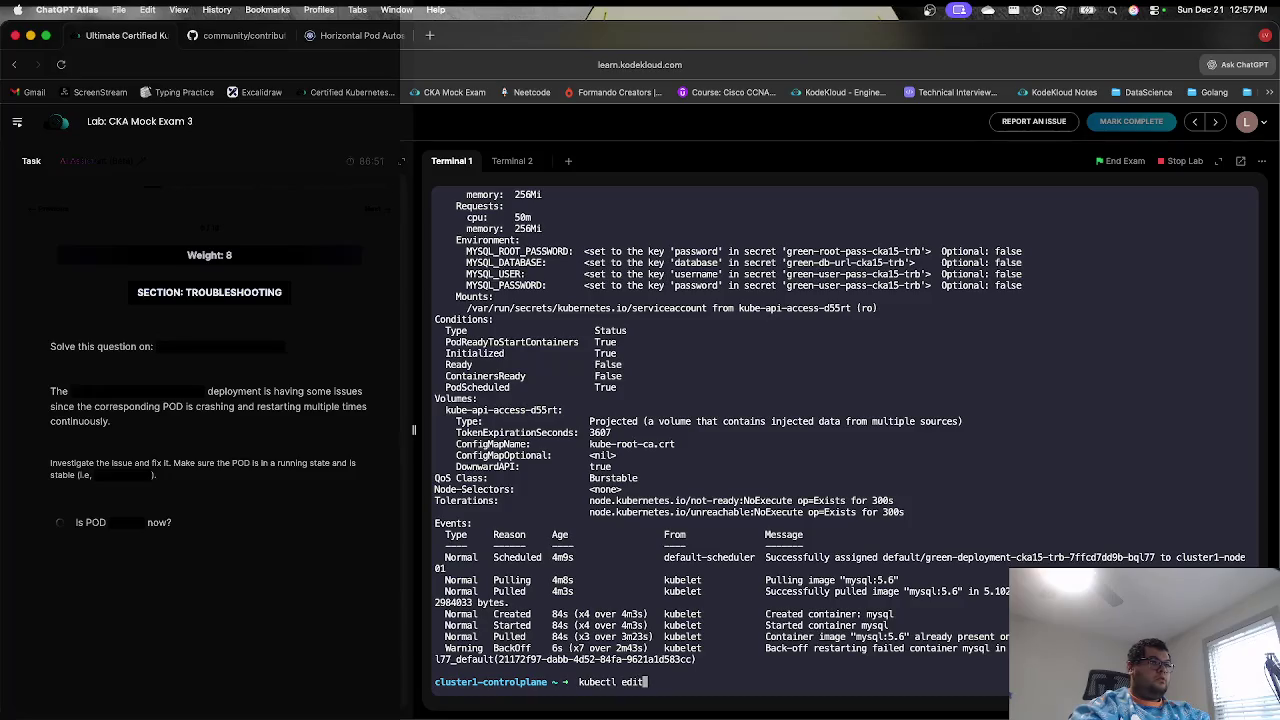
type(" deploy gre")
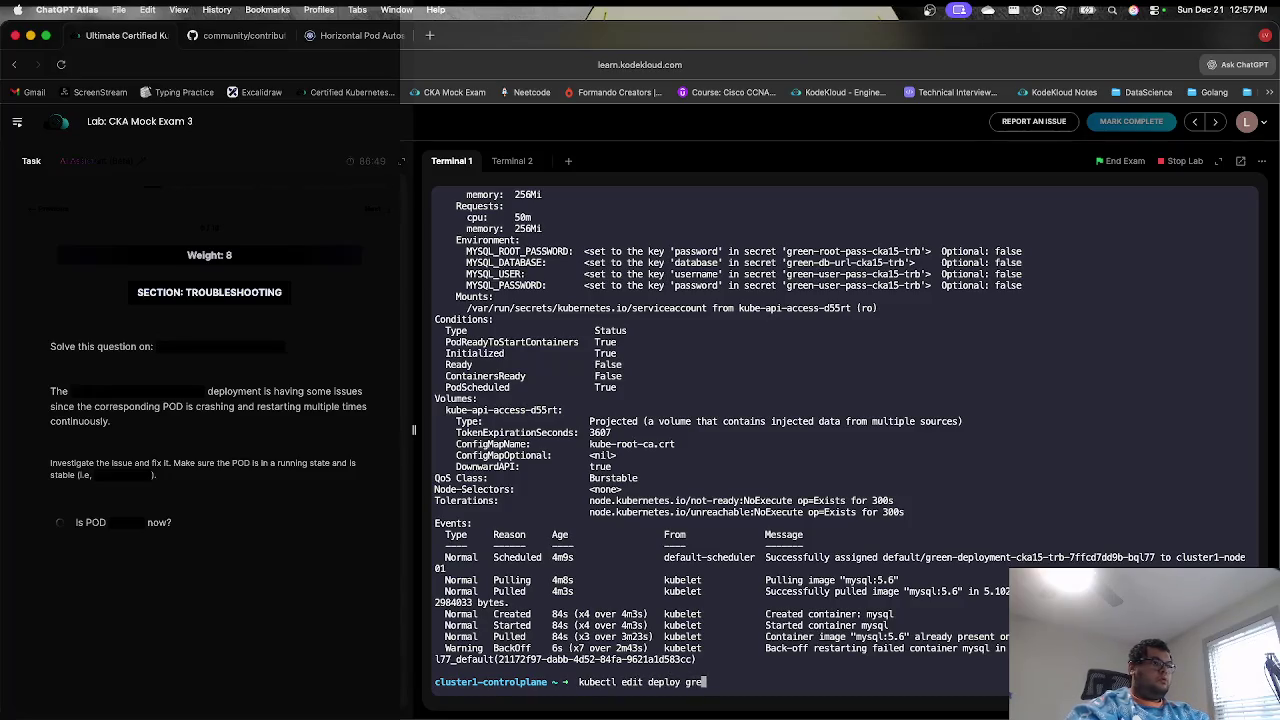
key("Tab")
key("Return")
key("Down")
key("Down")
key("Down")
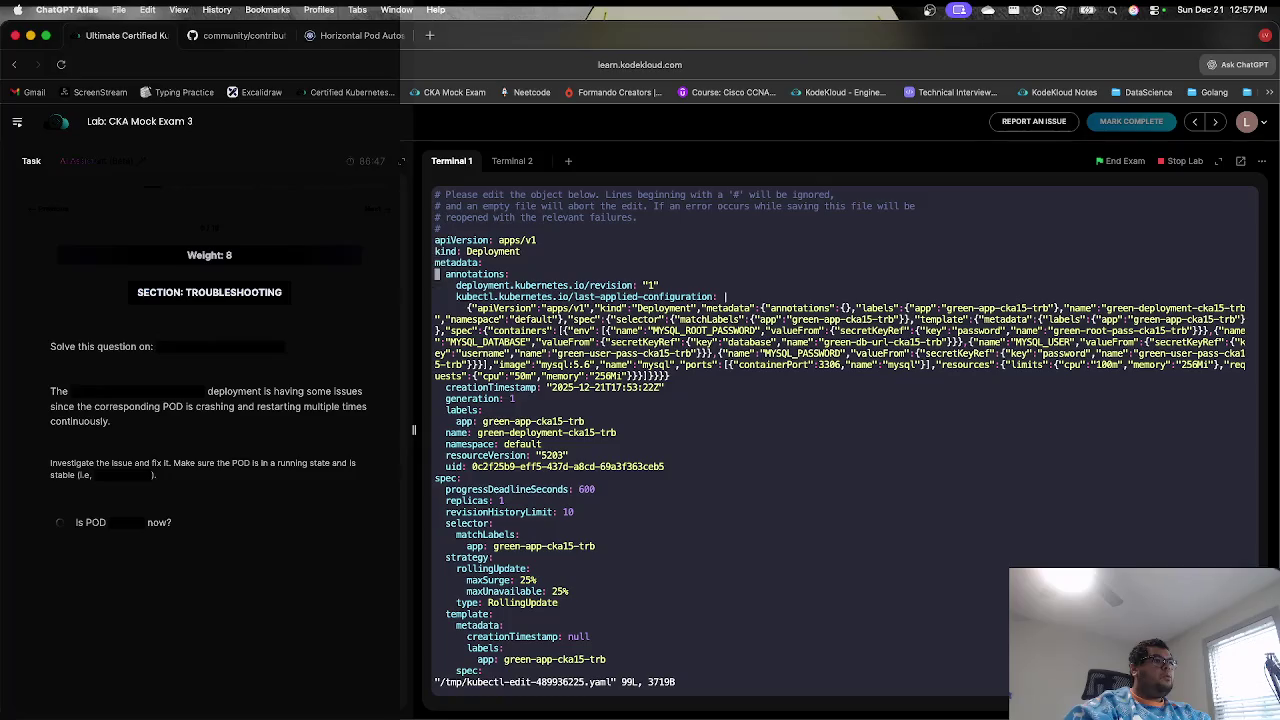
key("Down")
key("Down")
key("Down")
key("Down")
key("Down")
key("Down")
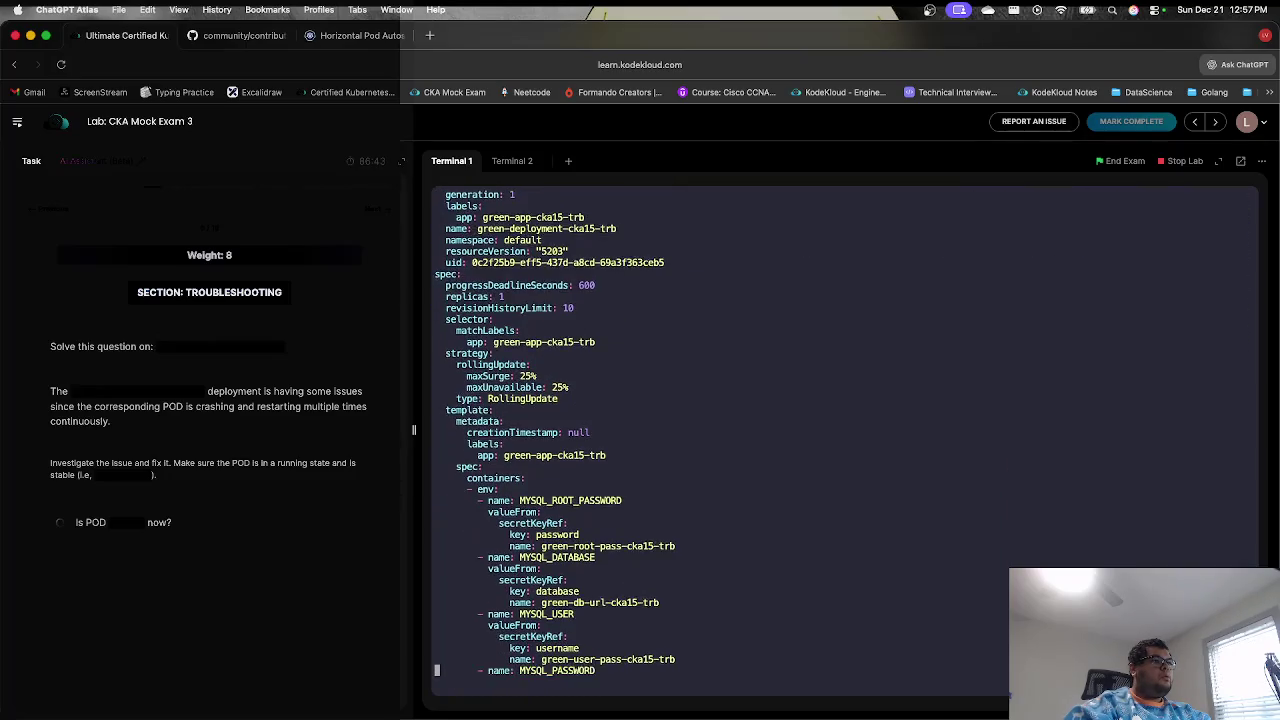
key("Down")
key("Down")
key("Down")
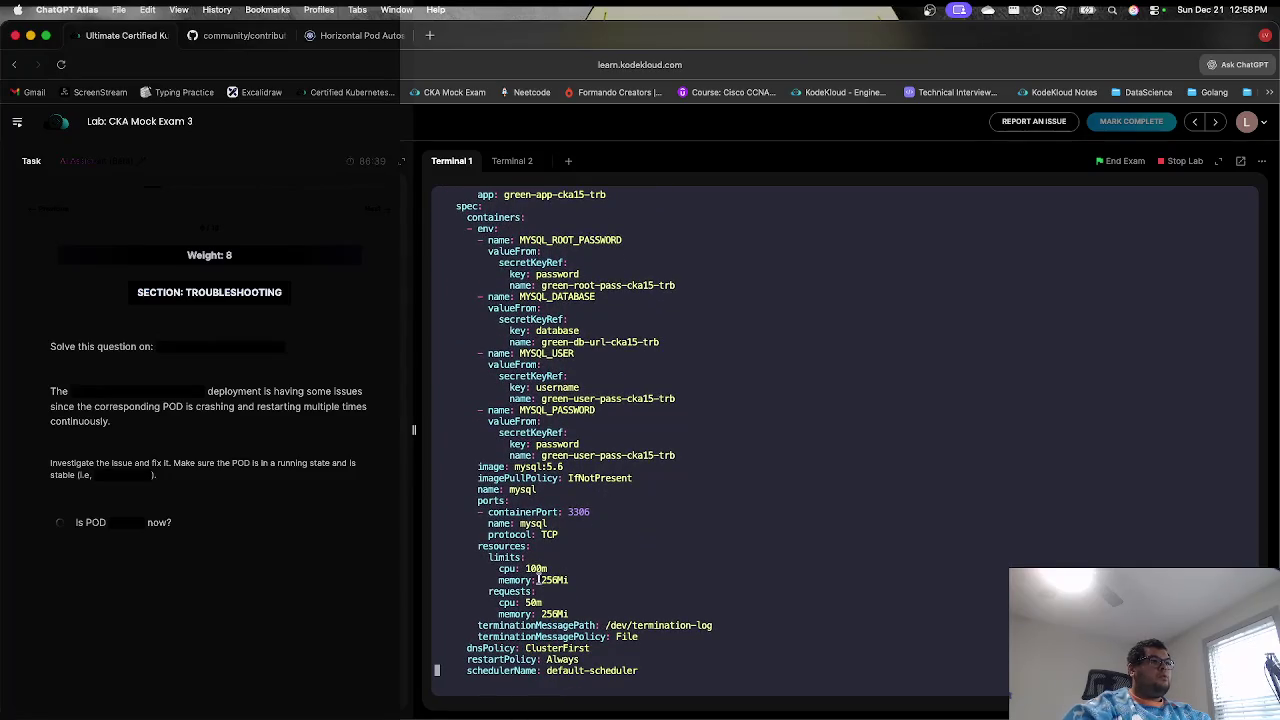
- Change the memory limit from 256Mi to 512Mi and save the deployment
double_click(550, 612)
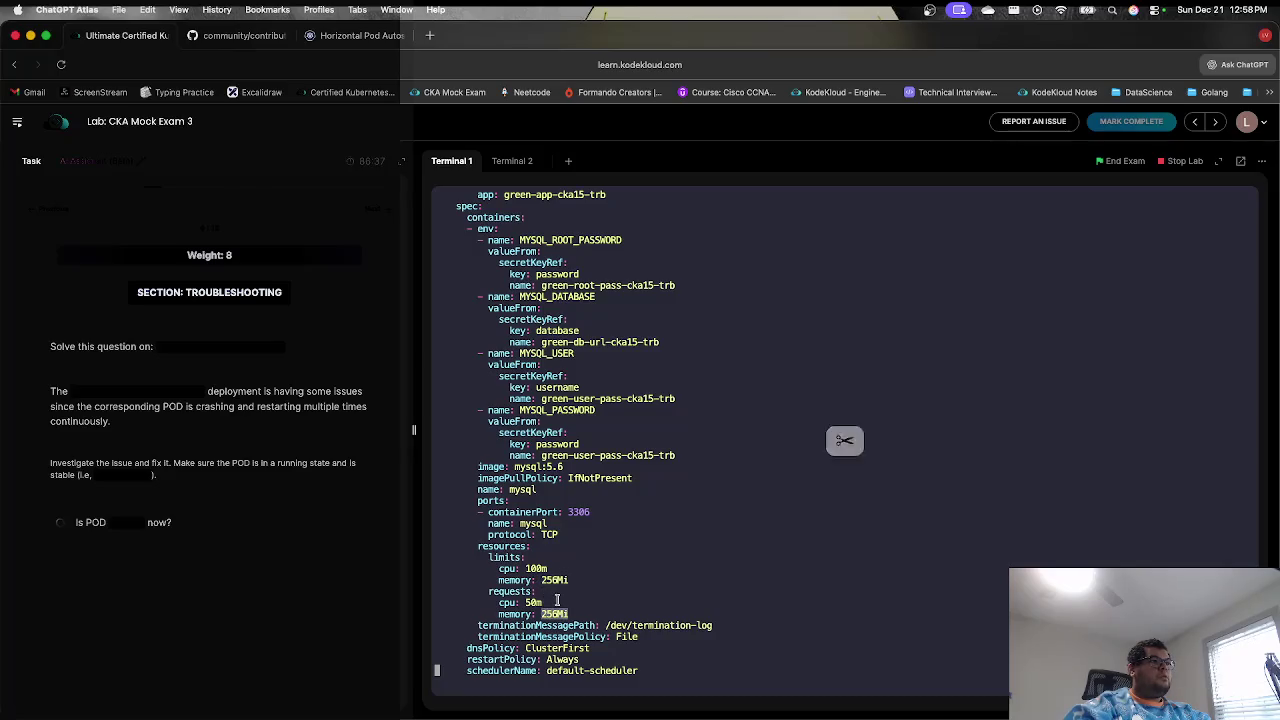
key("Up")
key("Up")
key("Up")
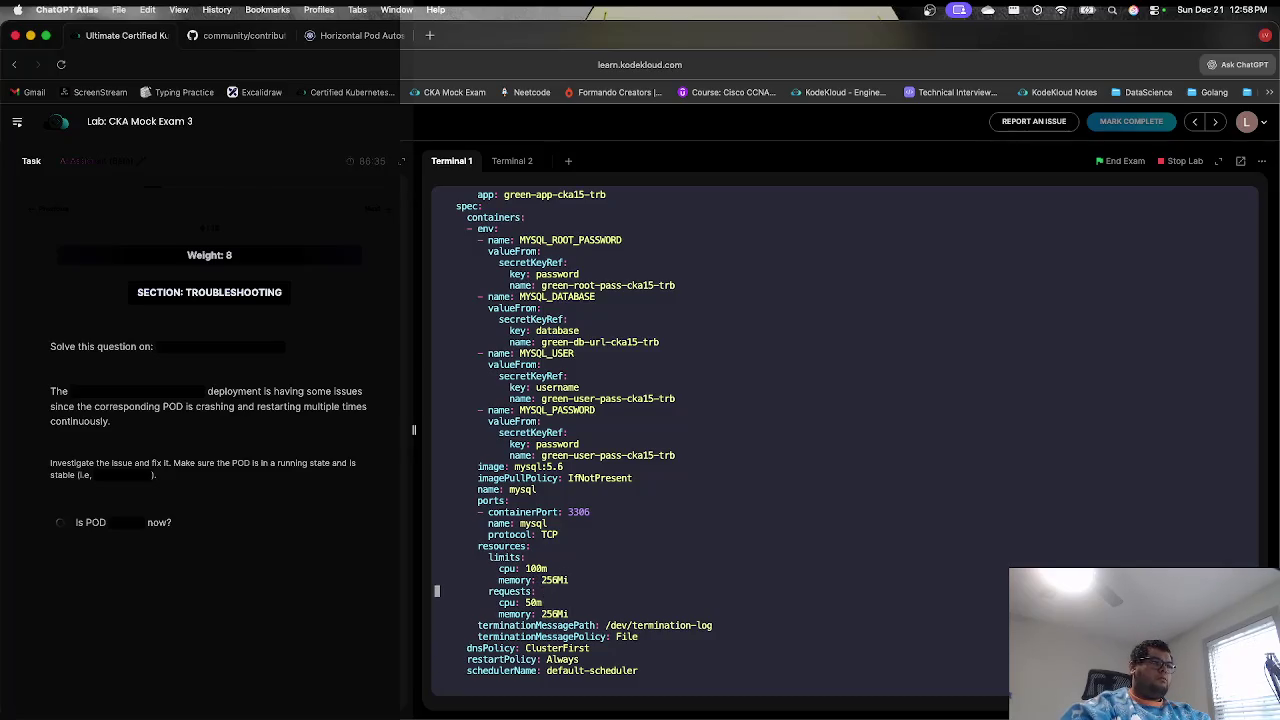
key("Right")
key("Right")
key("Right")
key("Right")
key("Right")
key("Right")
key("a")
key("BackSpace")
key("BackSpace")
key("BackSpace")
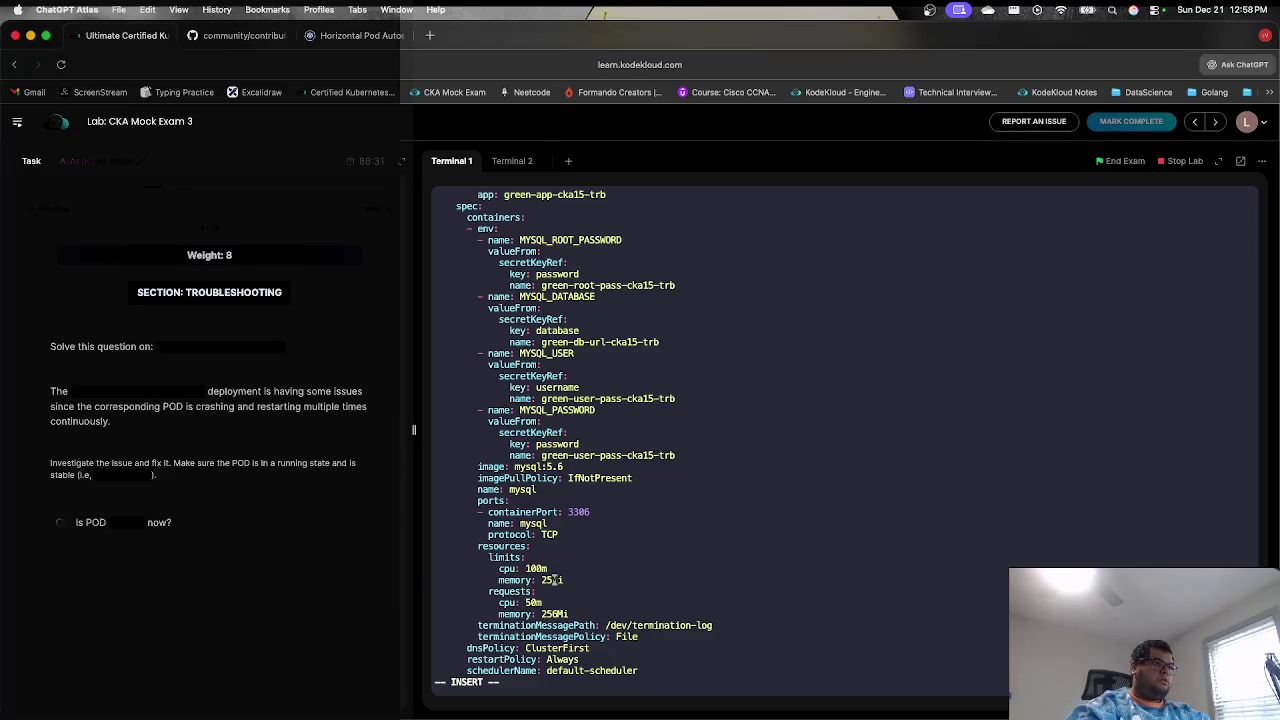
type("512")
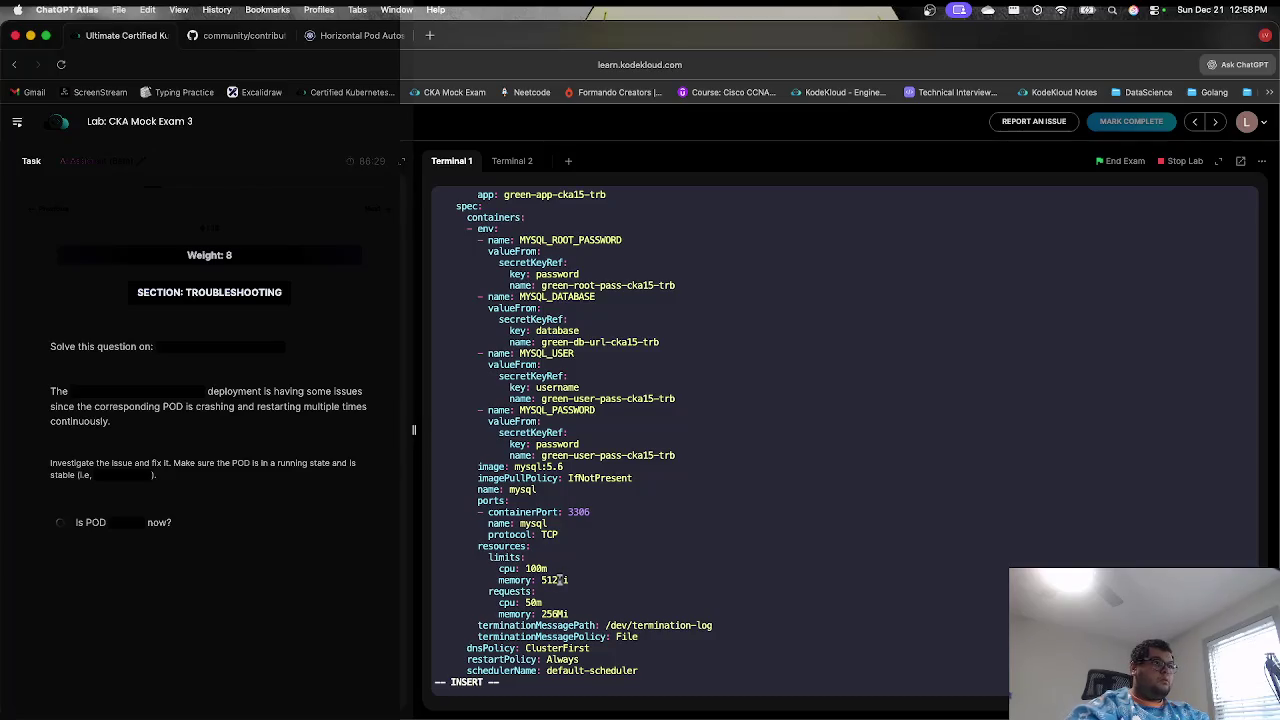
key("Escape")
type(":Wq")
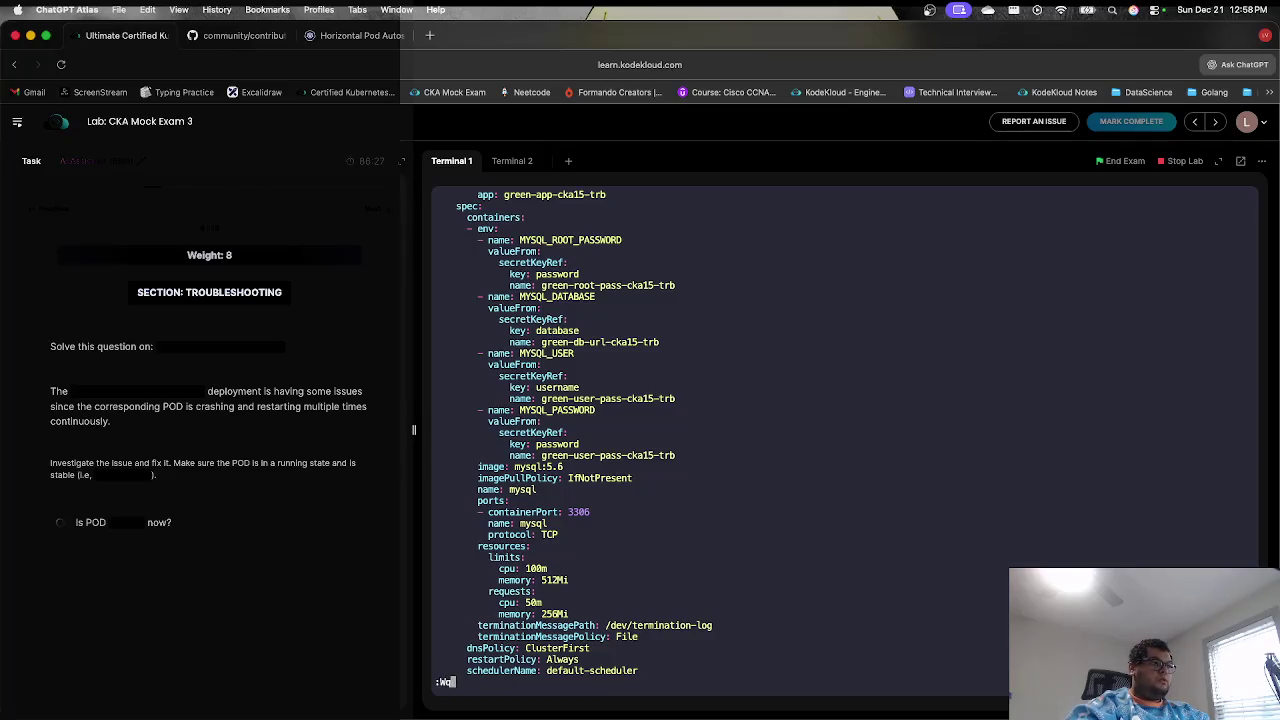
key("BackSpace")
key("BackSpace")
type("wq")
key("Return")
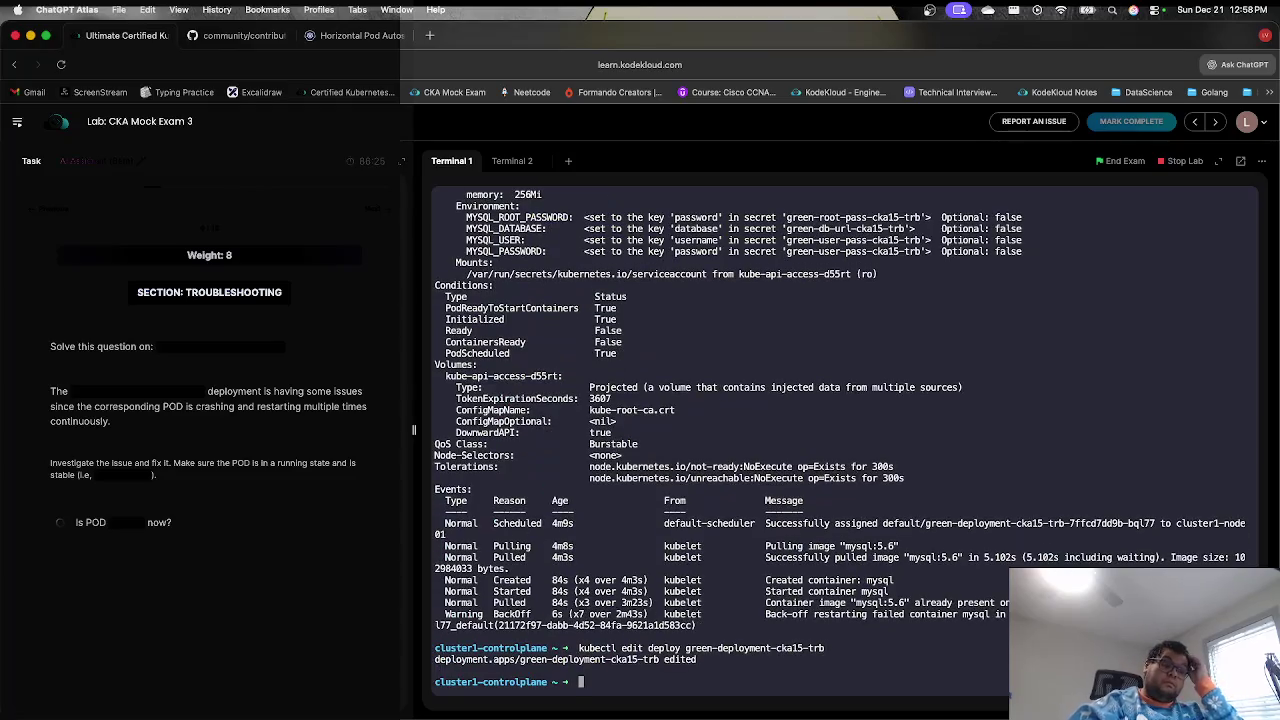
- Re-run kubectl get pods until only the new pod remains, 1/1 Running with 0 restarts
key("Up")
key("Up")
key("Up")
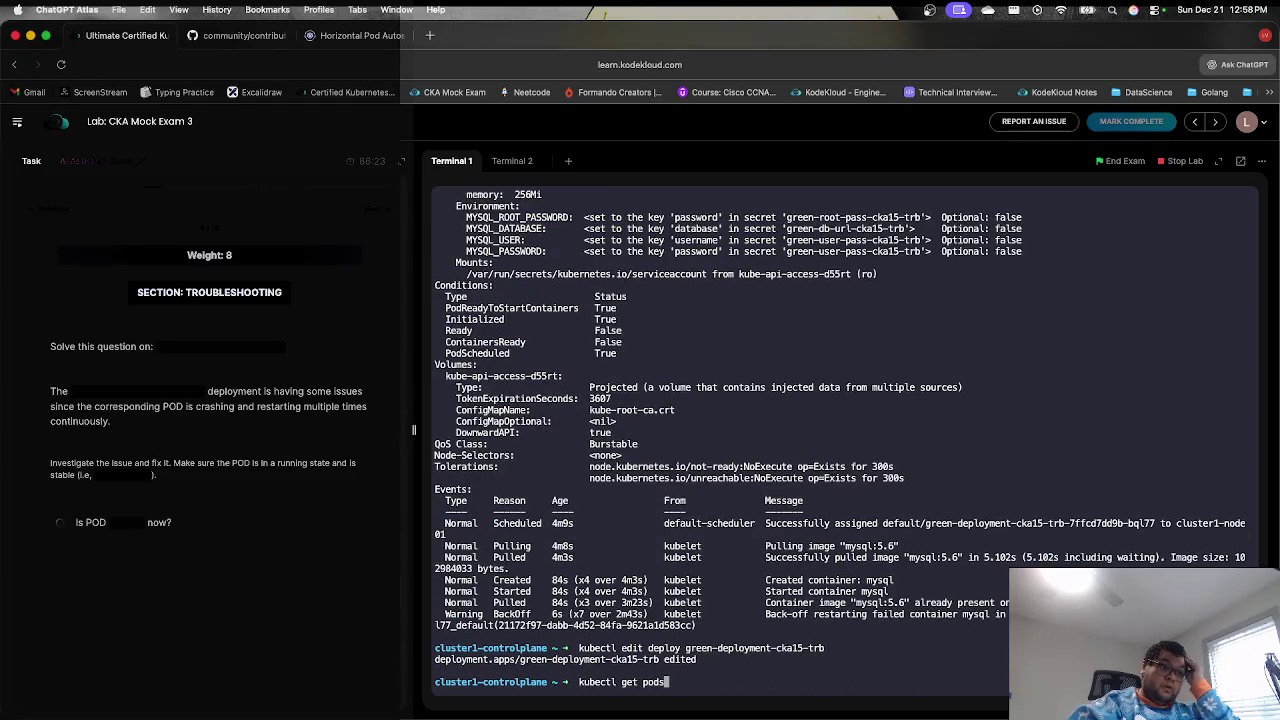
key("Return")
key("Up")
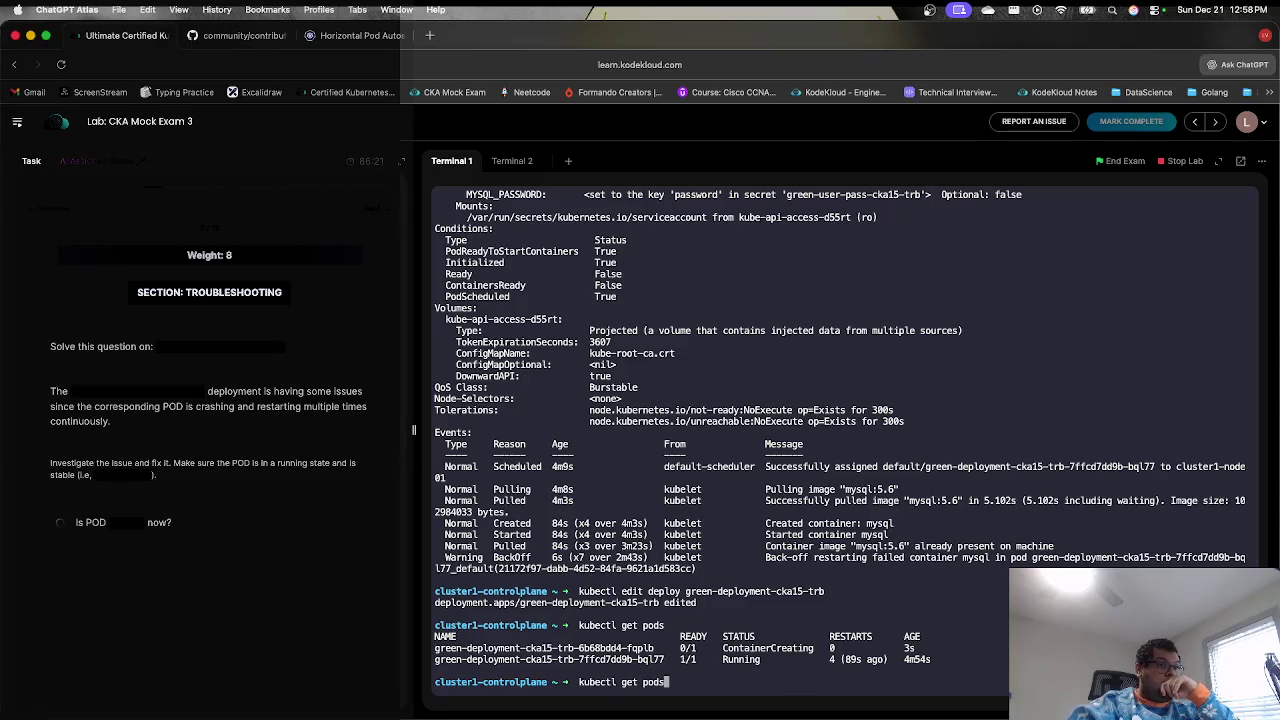
key("Return")
key("Up")
key("Return")
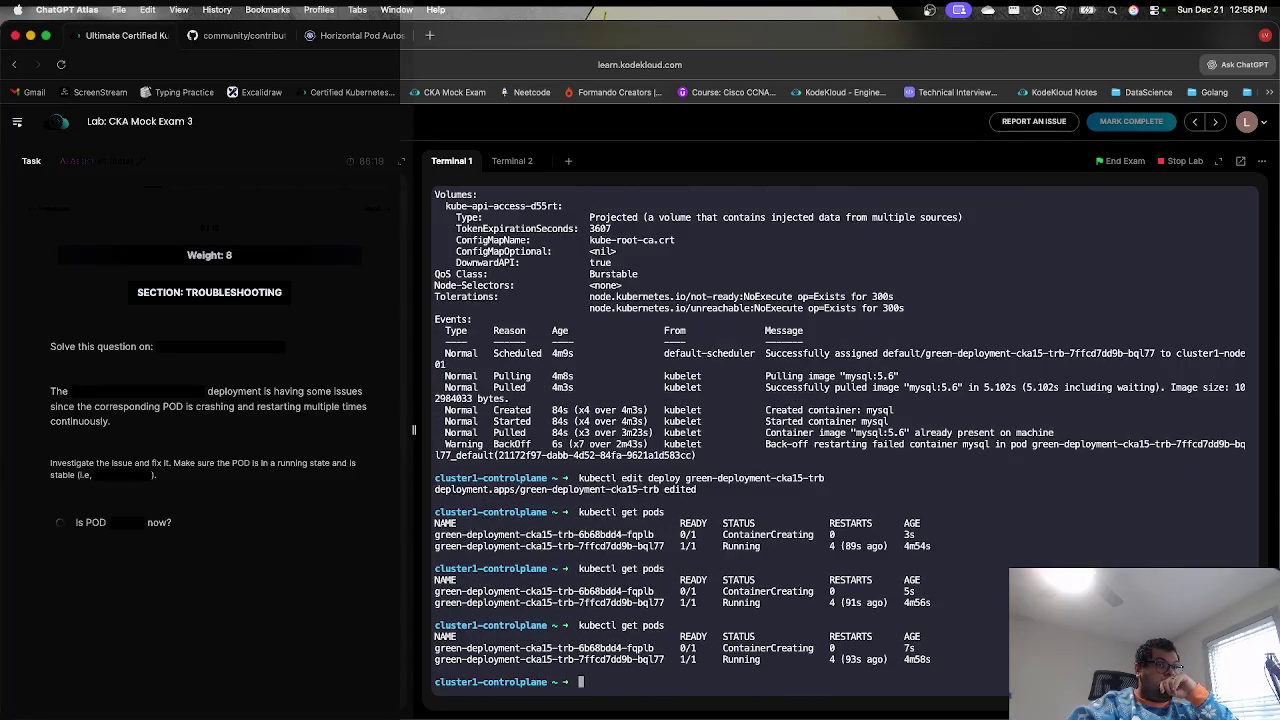
key("Up")
key("Return")
key("Up")
key("Return")
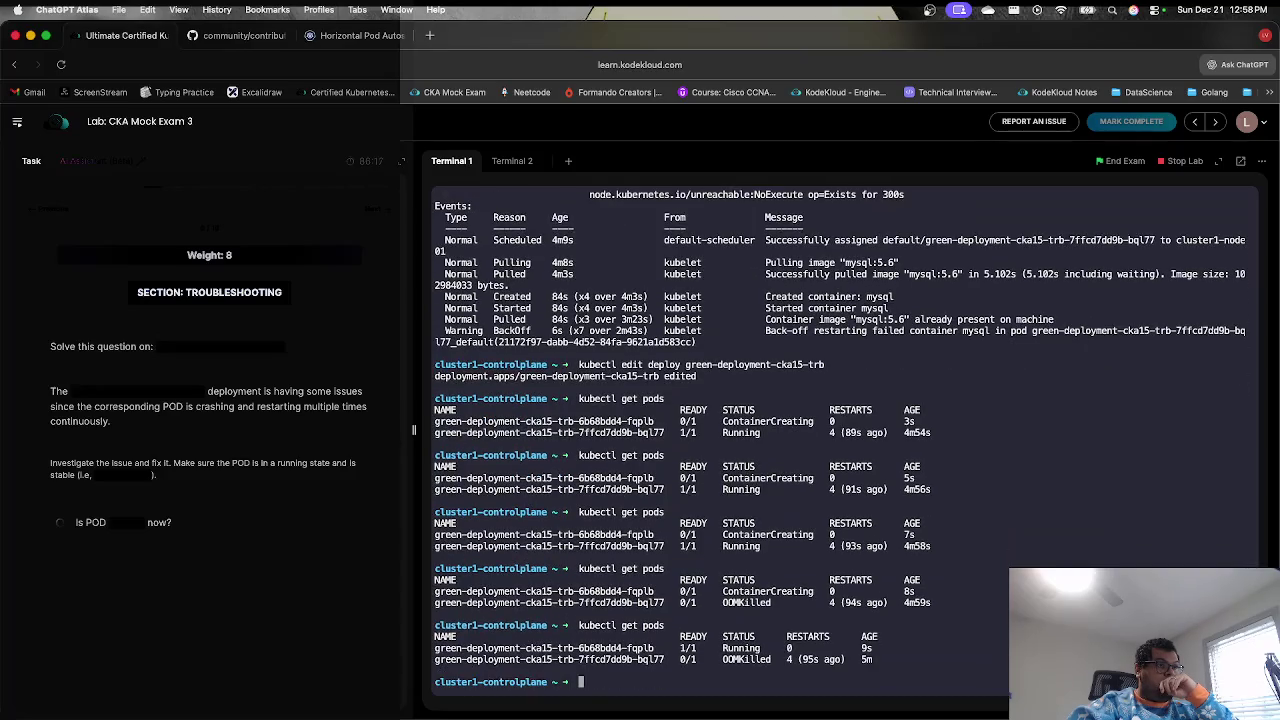
key("Up")
key("Return")
key("Up")
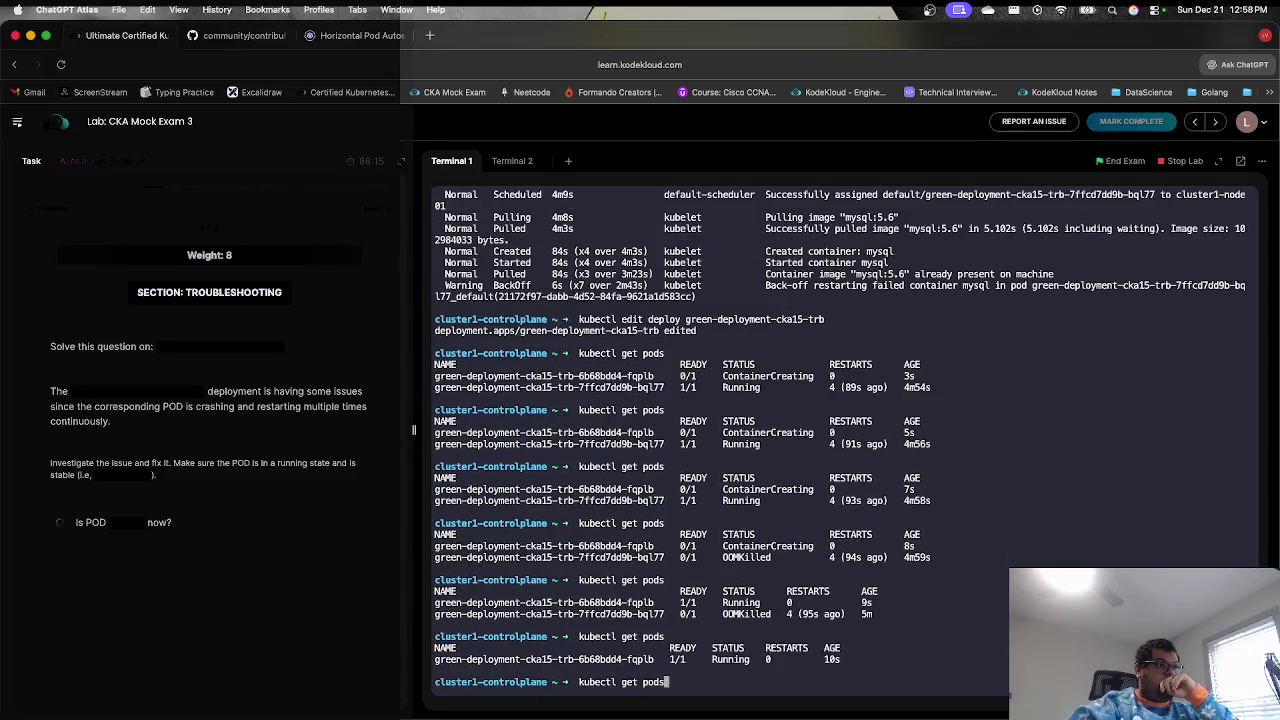
key("Return")
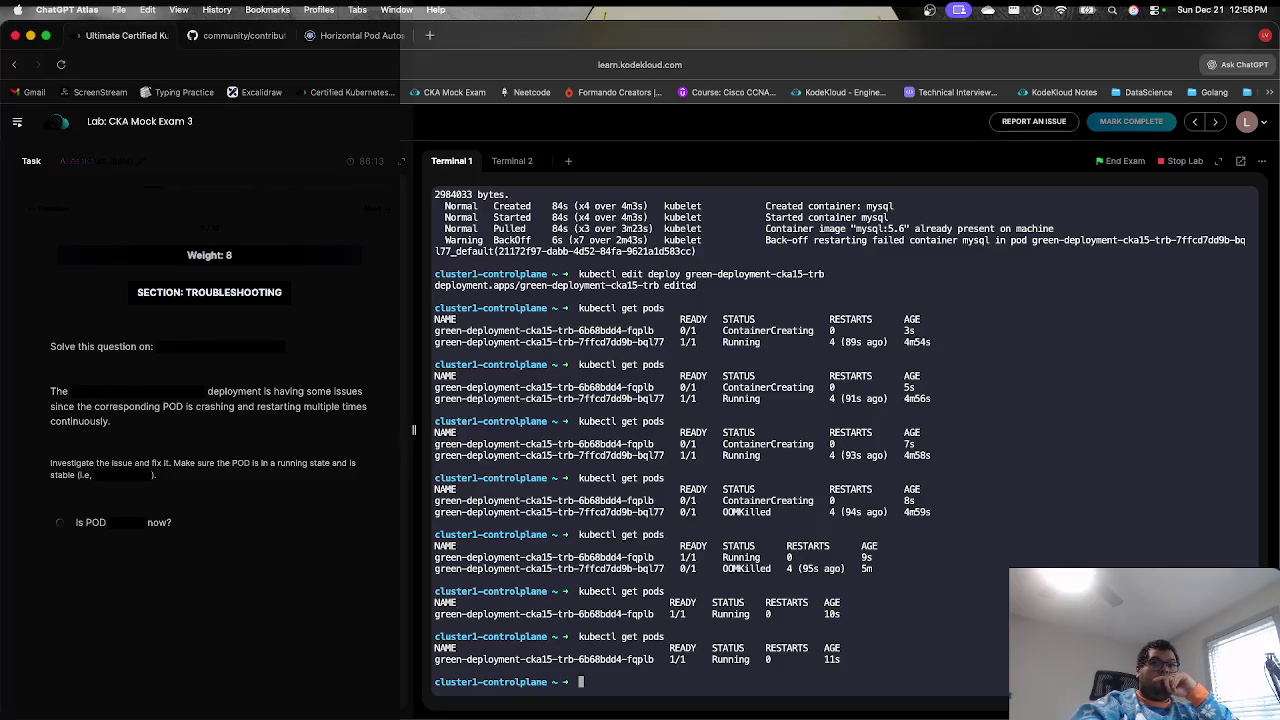
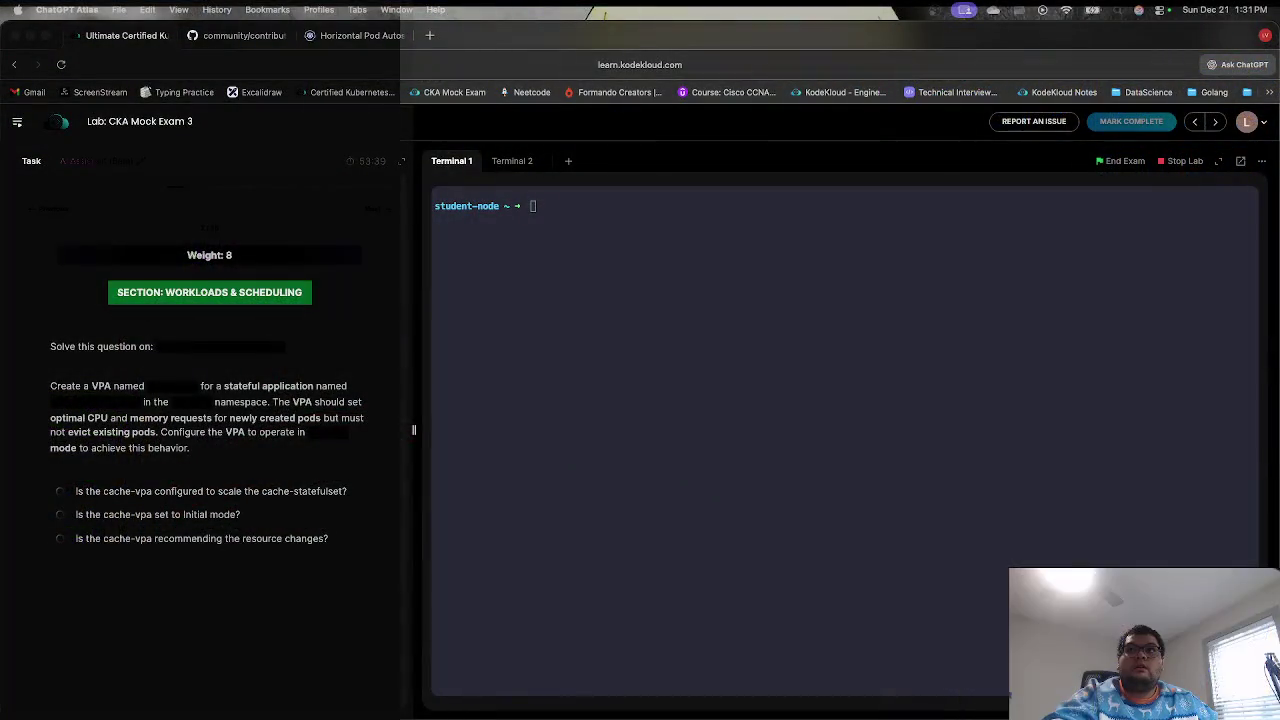
- Copy the task's ssh command and run it in Terminal 1 to reach cluster2-controlplane
left_click(769, 283)
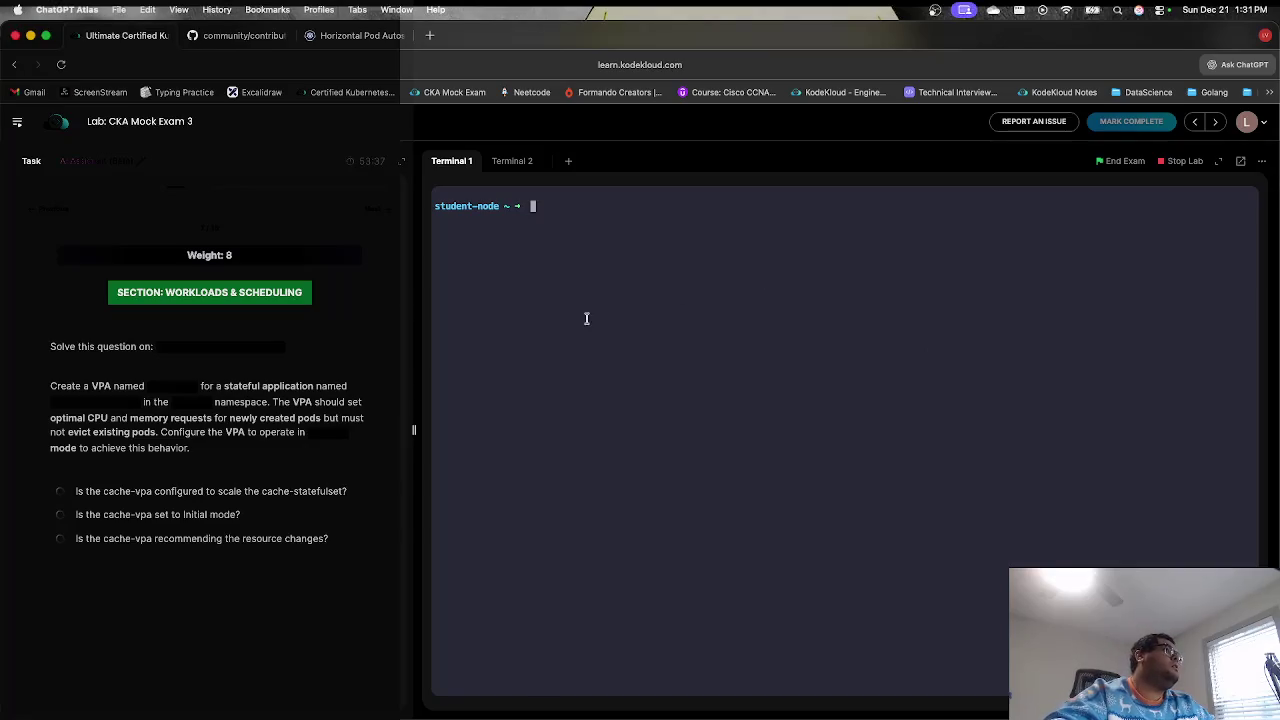
left_click(244, 345)
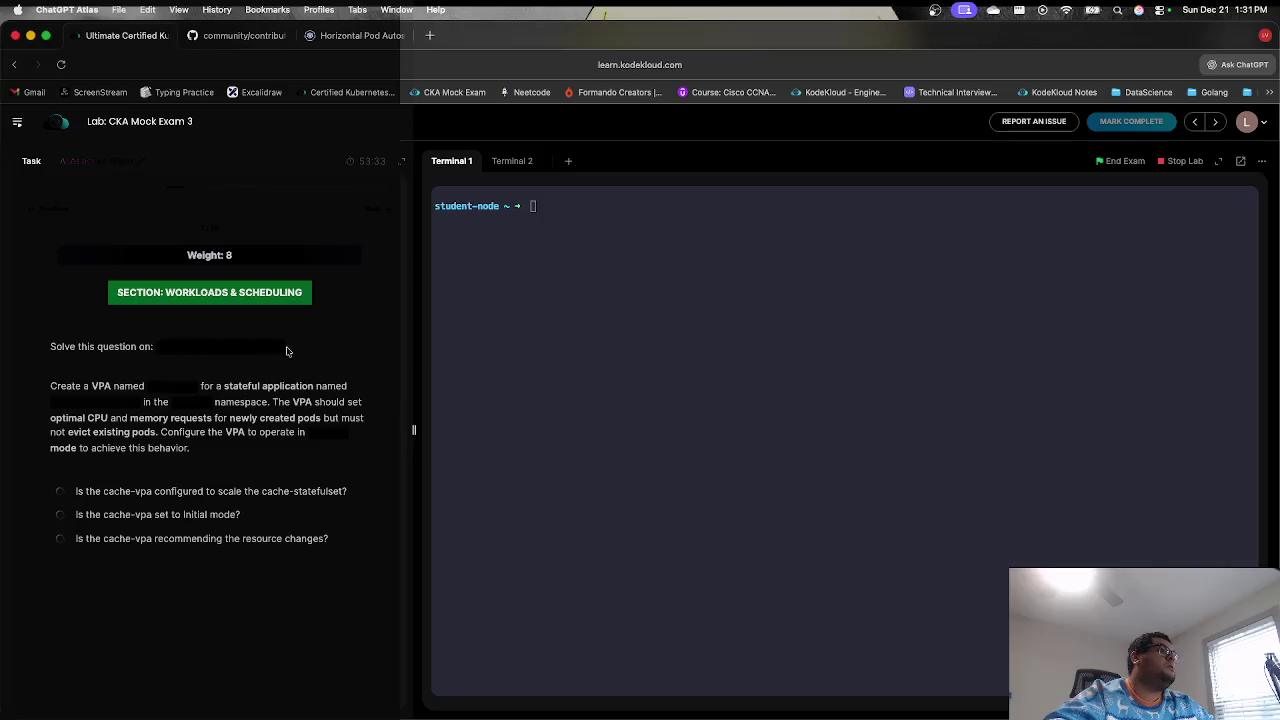
left_click(589, 319)
type("ssh cluster2-controlplane")
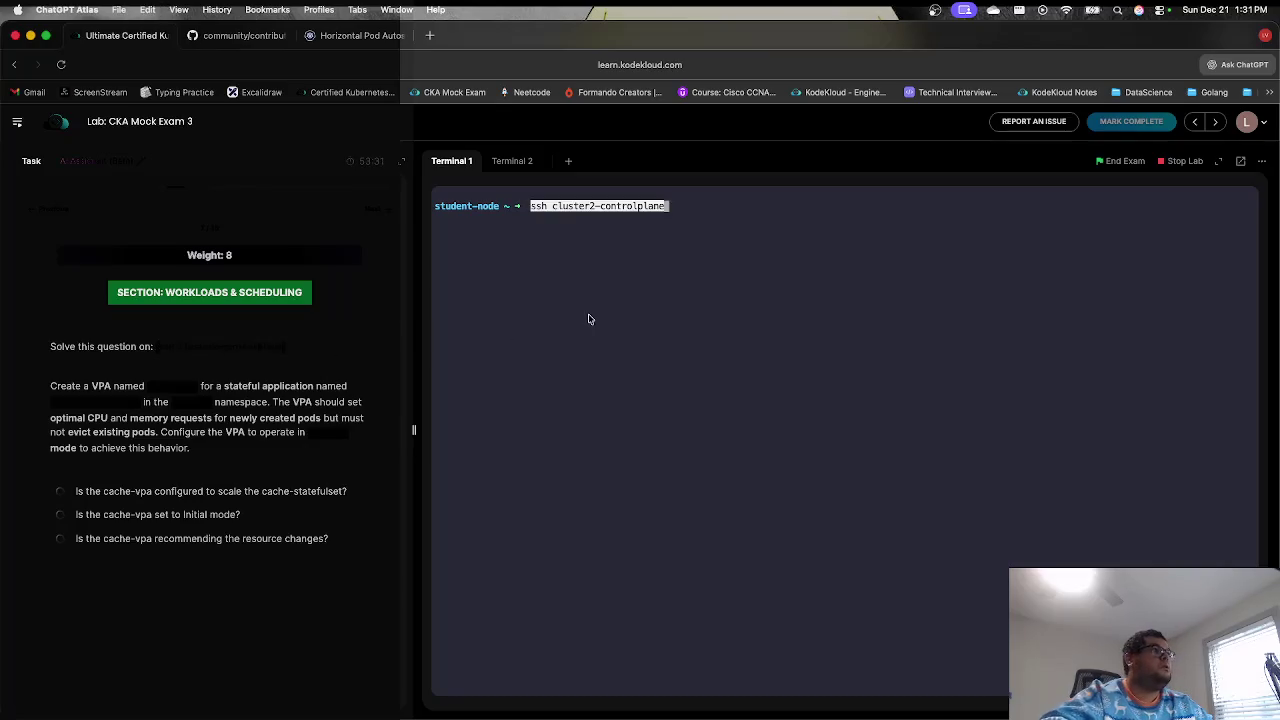
key("Return")
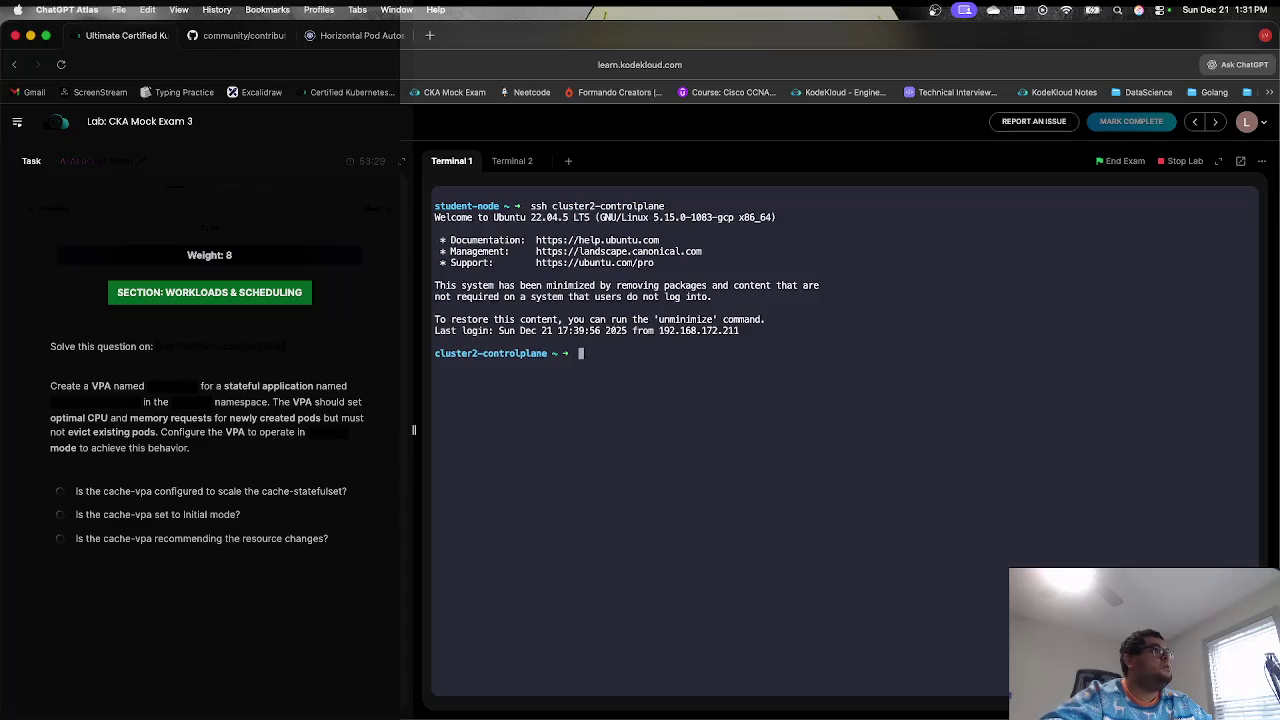
- Search the Kubernetes docs for 'vpa' and copy the Update modes example VerticalPodAutoscaler YAML
left_click(355, 35)
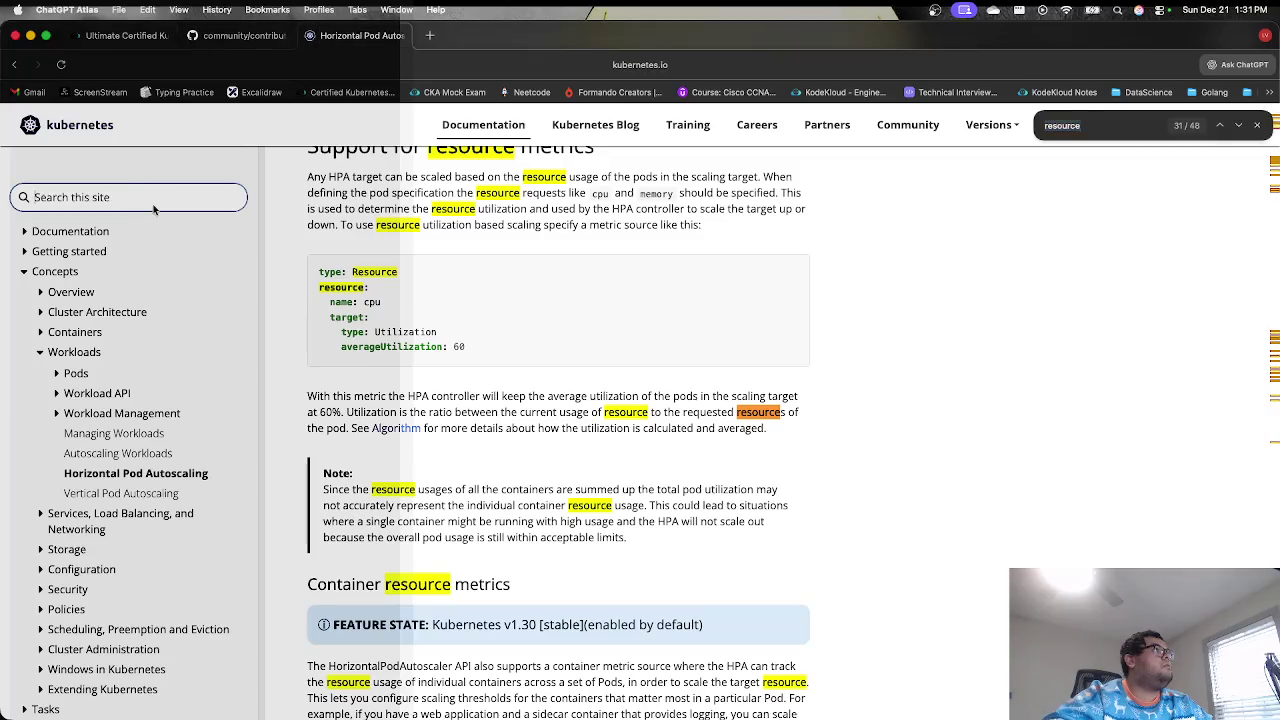
type("vpa")
key("Return")
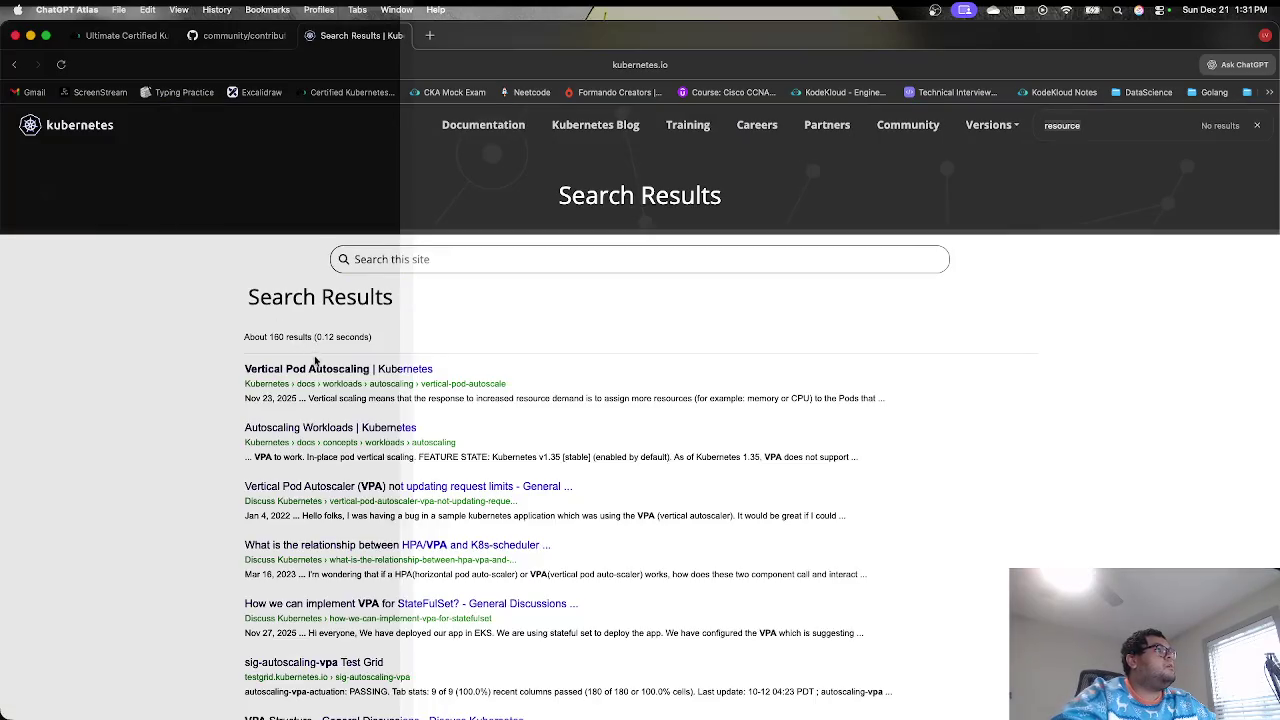
left_click(320, 370)
scroll(484, 439, "down", 15)
scroll(493, 395, "down", 8)
mouse_move(720, 458)
left_mouse_down()
mouse_move(452, 398)
mouse_move(325, 300)
mouse_move(316, 312)
left_mouse_up()
key("super+c")
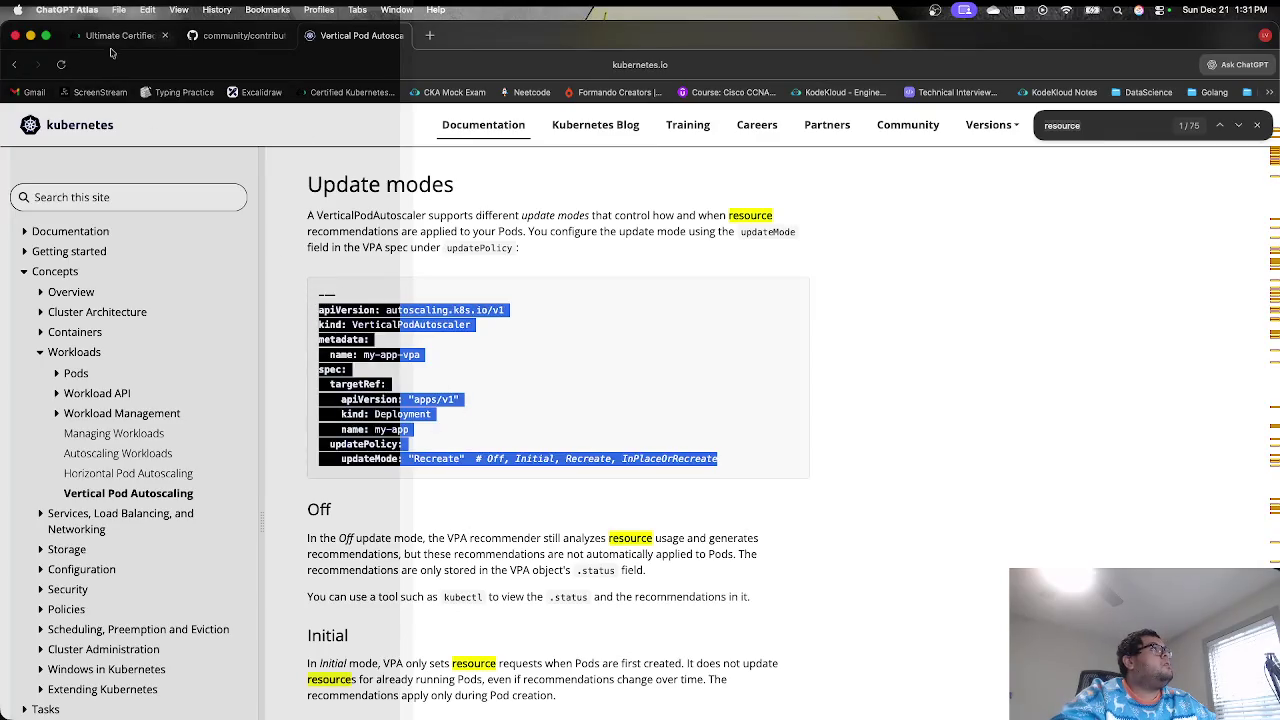
left_click(118, 36)
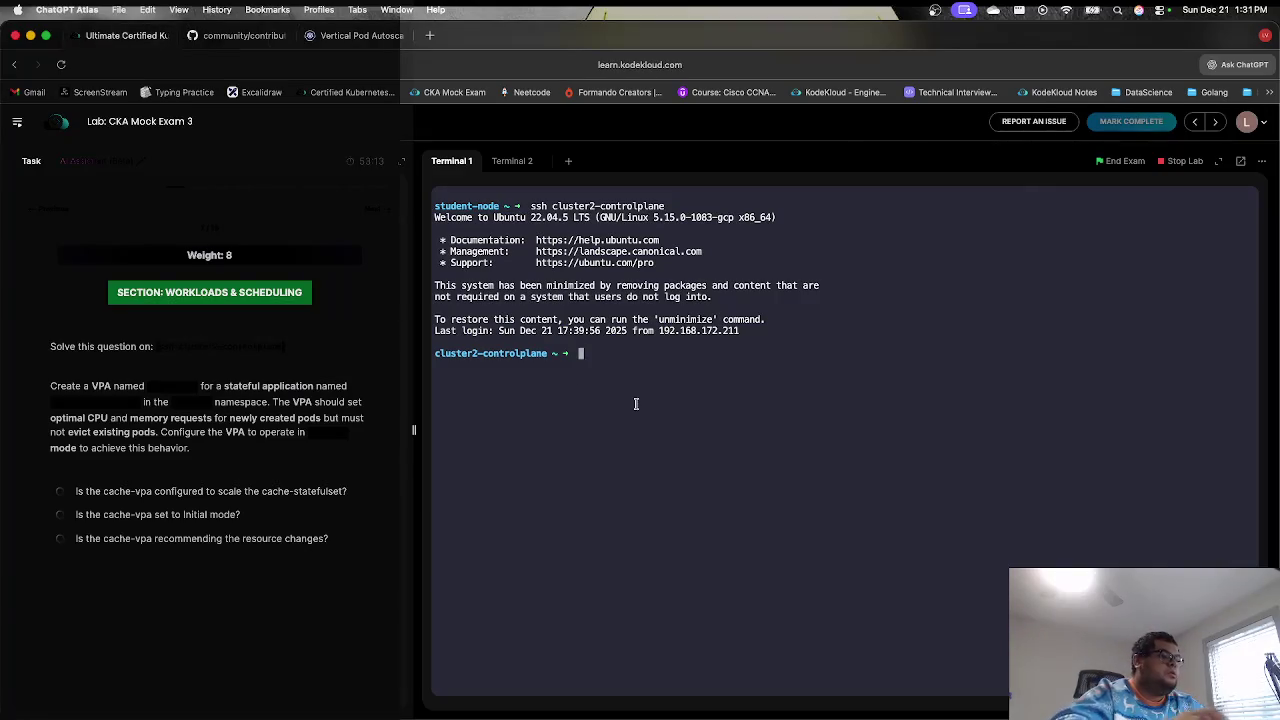
- Create vpa.yml in vi and paste the copied VPA example manifest into it
type("vi vpa.yml")
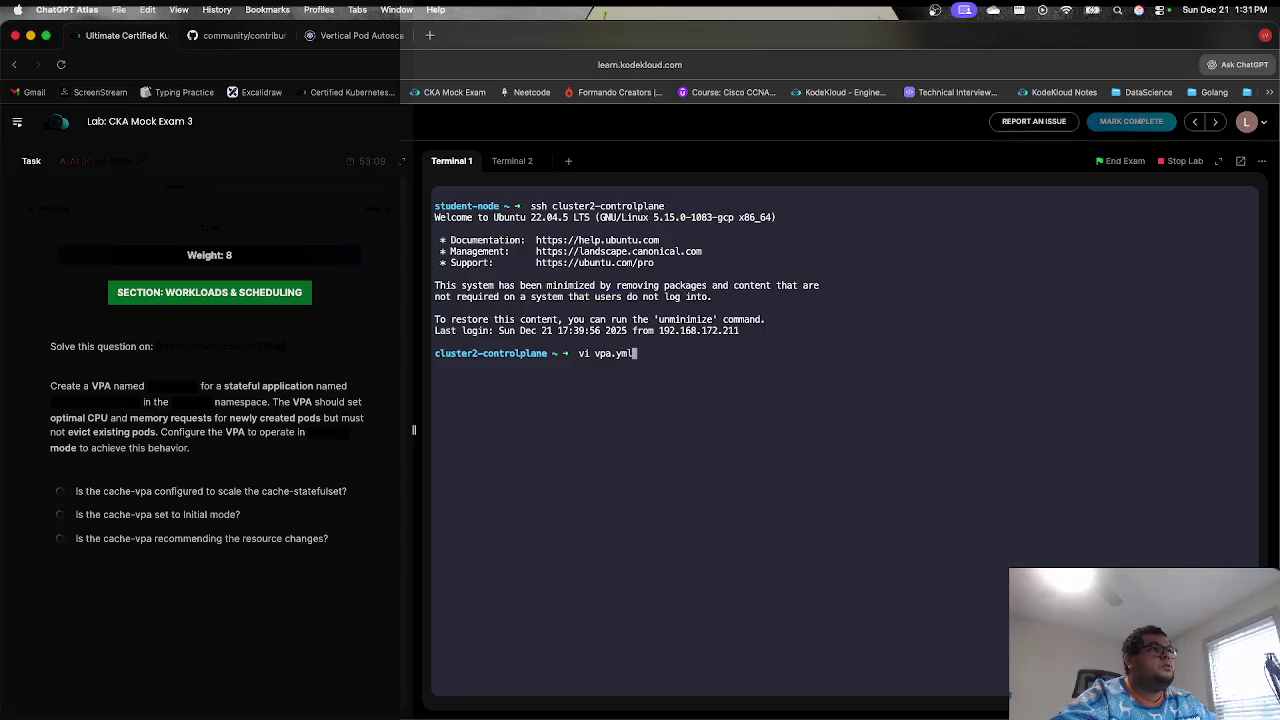
key("Return")
key("i")
key("super+v")
- Change updateMode from Recreate to Initial and erase the target name my-app
key("Left")
key("Left")
key("Left")
key("Left")
key("Left")
key("Left")
key("Left")
key("Left")
key("Left")
key("BackSpace")
key("BackSpace")
key("BackSpace")
key("BackSpace")
key("BackSpace")
type("Initial")
key("Up")
key("Up")
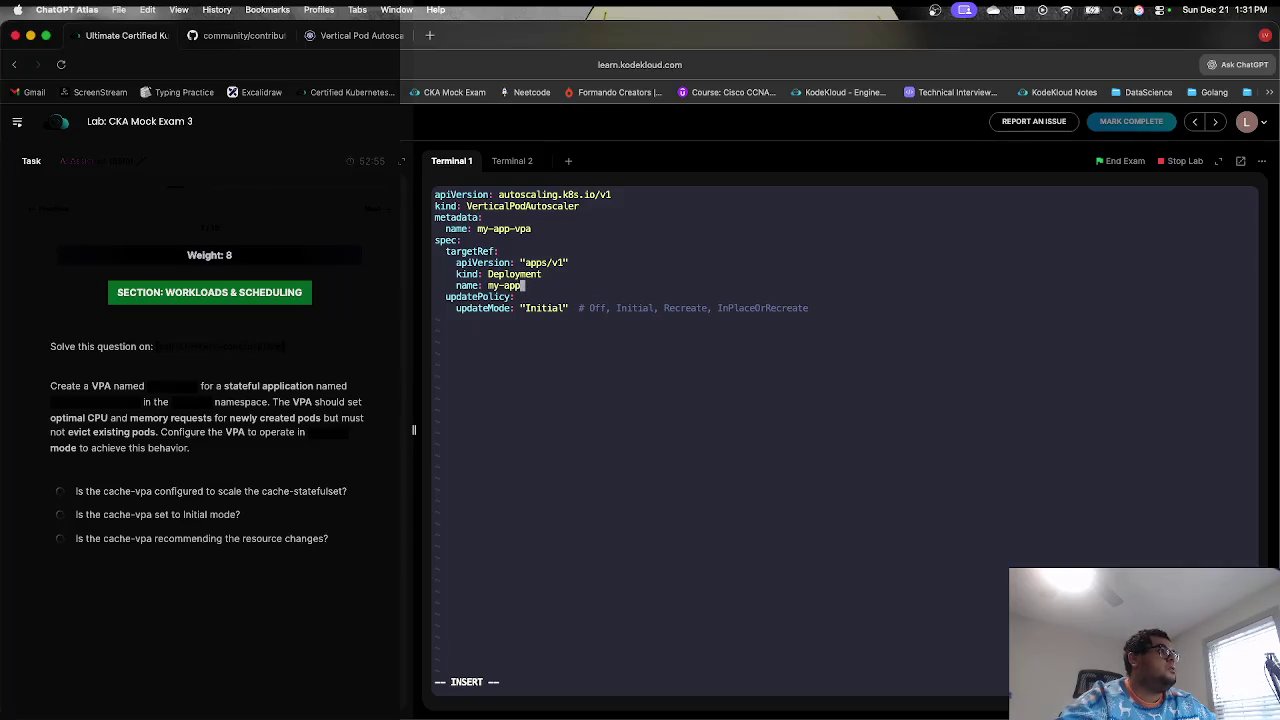
key("BackSpace")
key("BackSpace")
key("BackSpace")
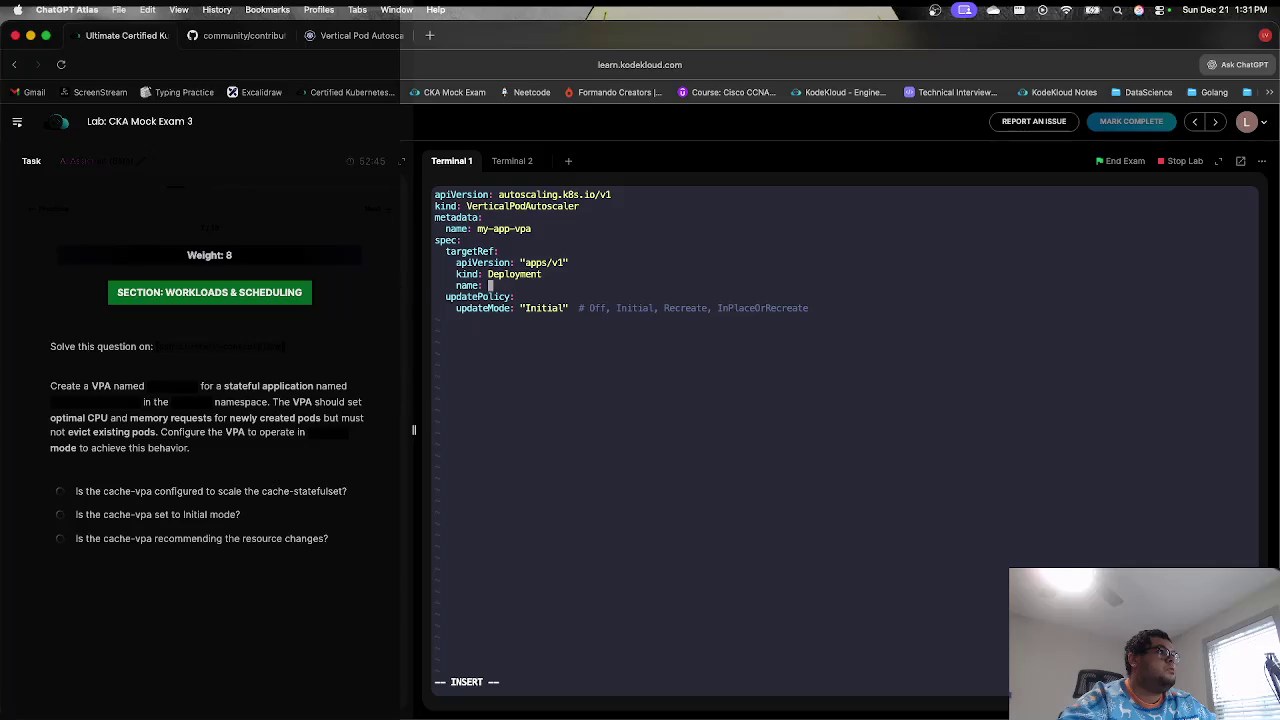
- Set the target to cache-statefulset with kind StatefulSet, then clear the example name my-app-vpa
type("cach")
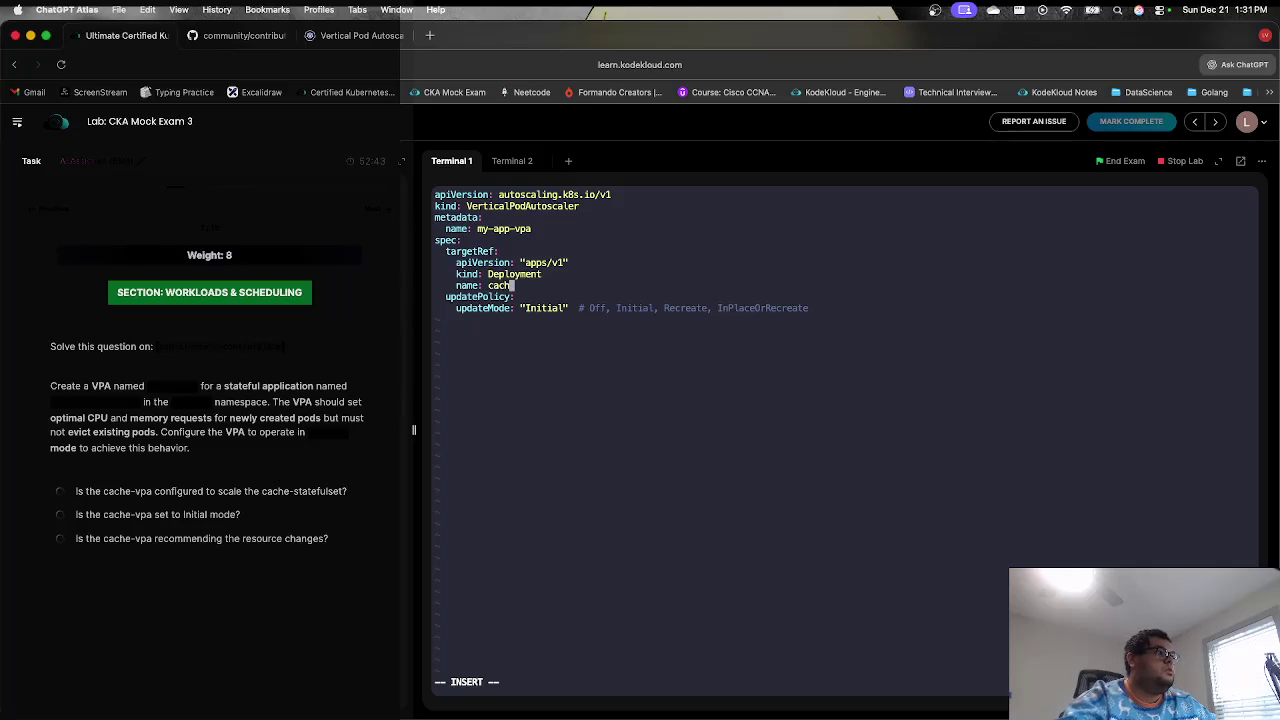
type("e-sta")
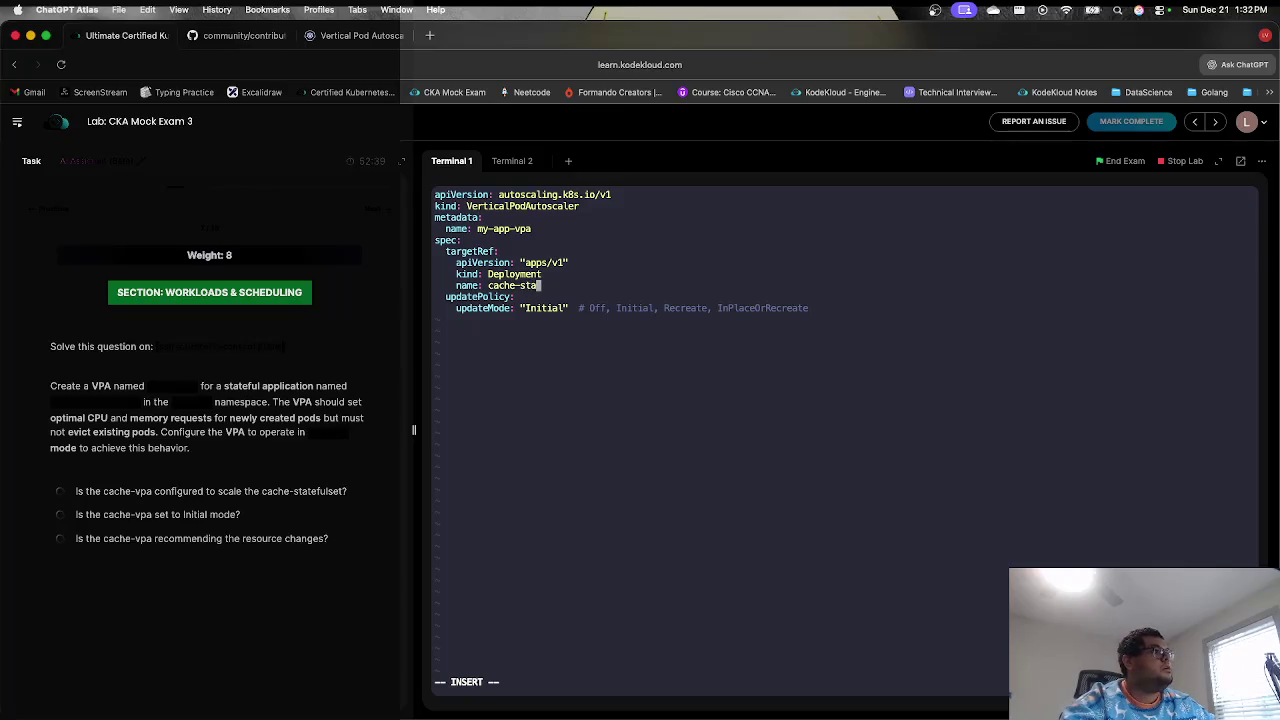
type("te")
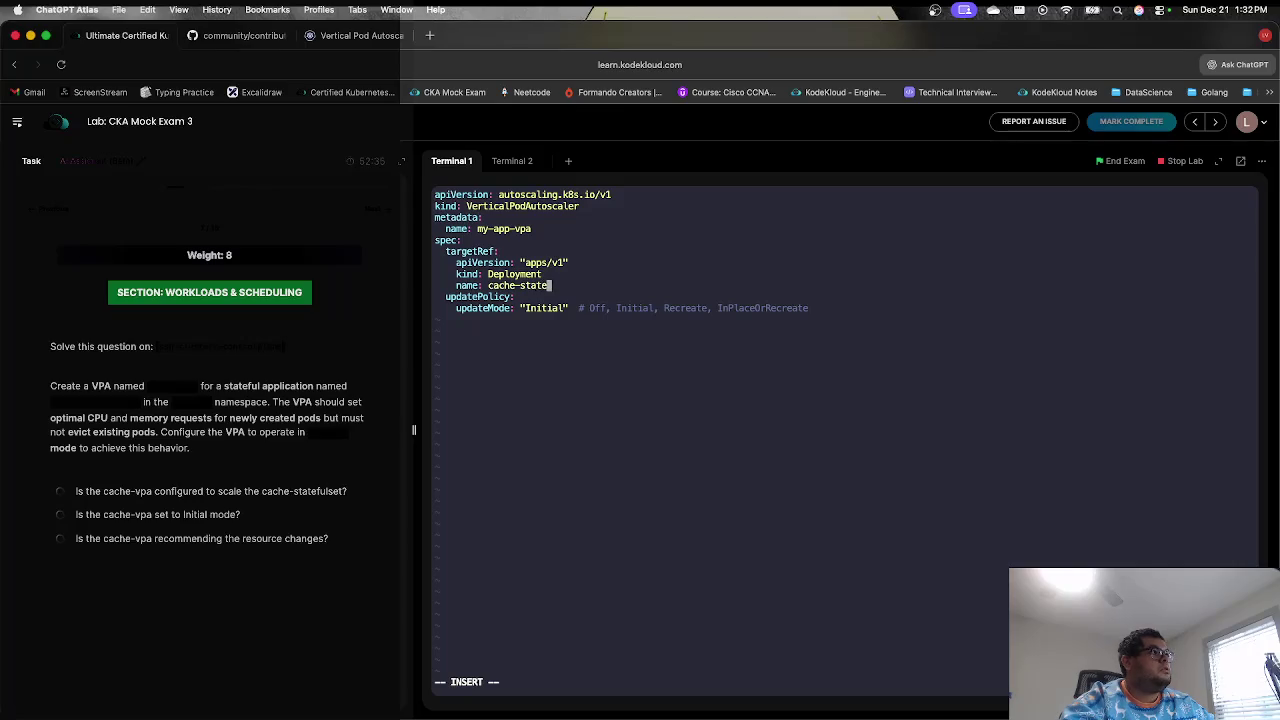
type("ful")
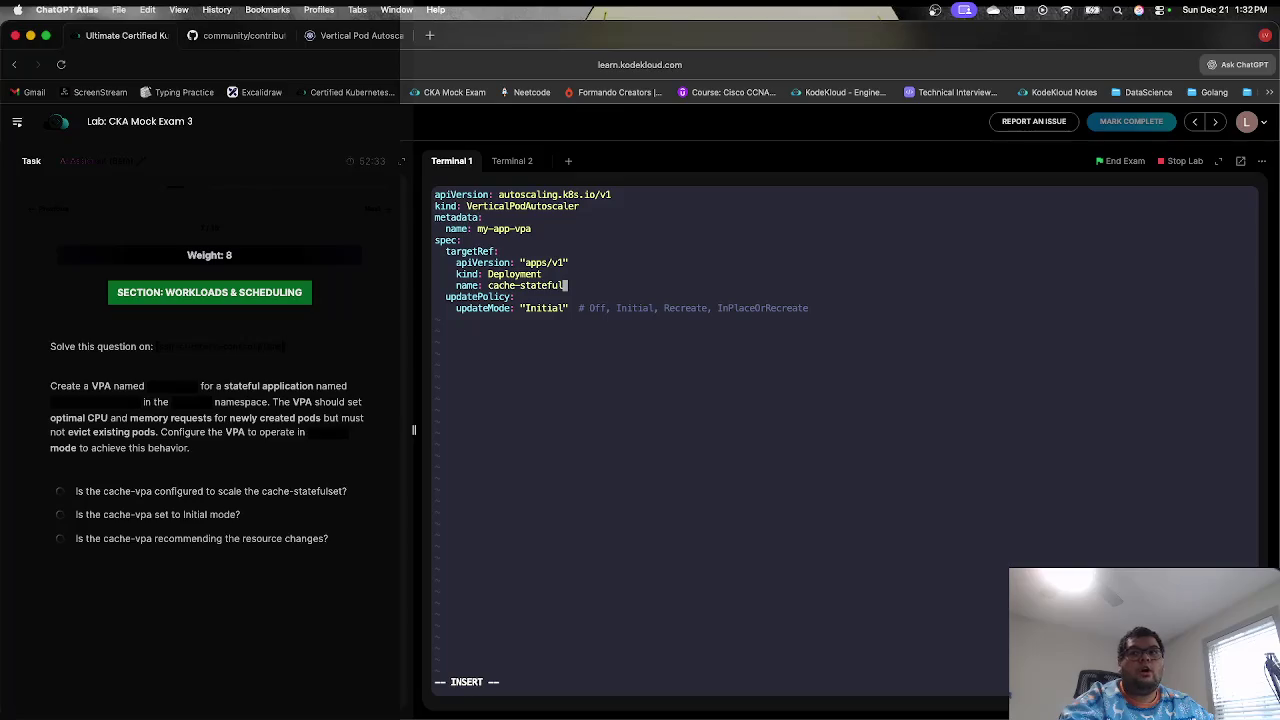
type("set")
key("Up")
key("BackSpace")
key("BackSpace")
key("BackSpace")
key("BackSpace")
key("BackSpace")
type("Statef")
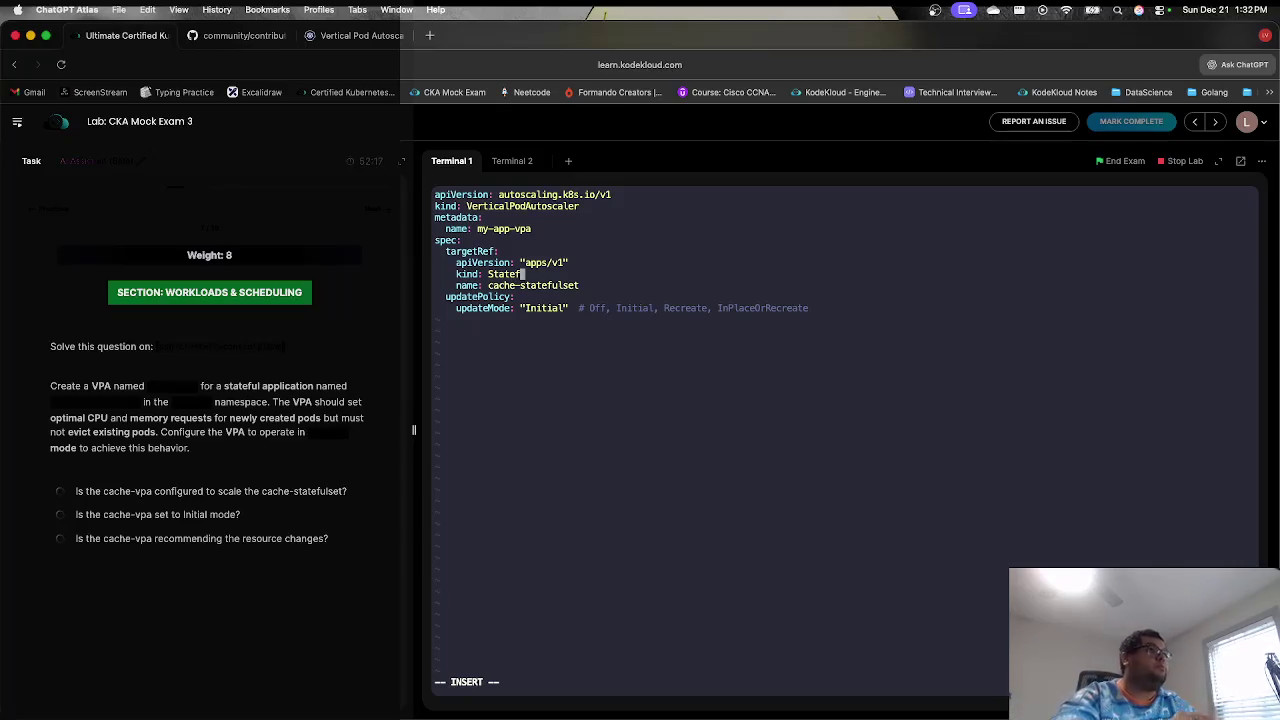
type("ulSet")
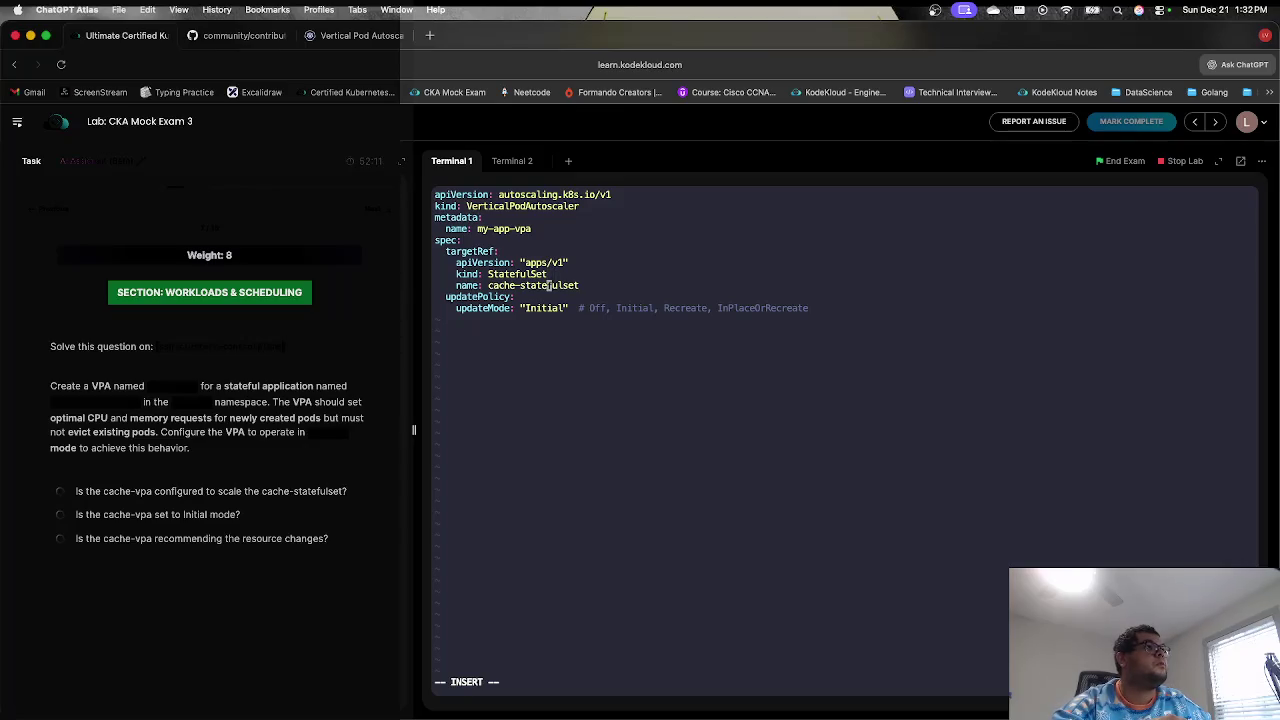
key("Up")
key("Up")
key("Up")
key("Up")
key("BackSpace")
key("BackSpace")
key("BackSpace")
key("BackSpace")
- Name the VPA cache-vpa and add 'namespace: caching' on the line below
type("cache")
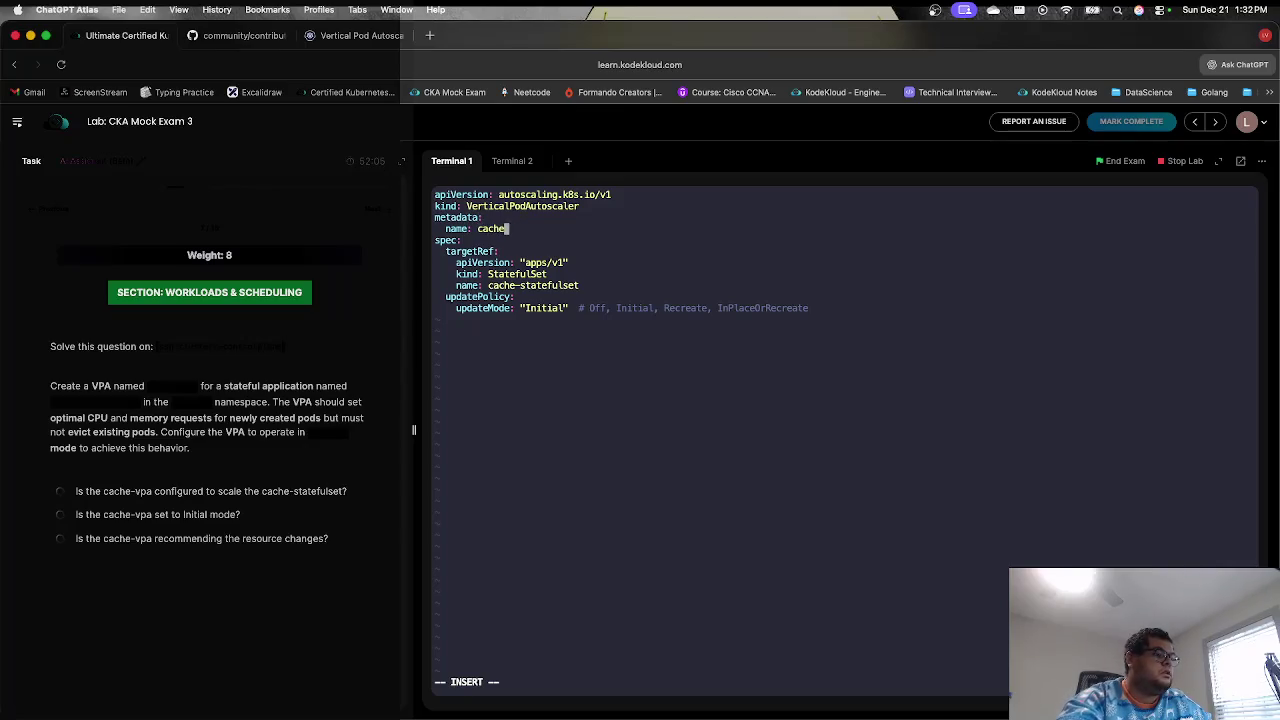
type("-vpa")
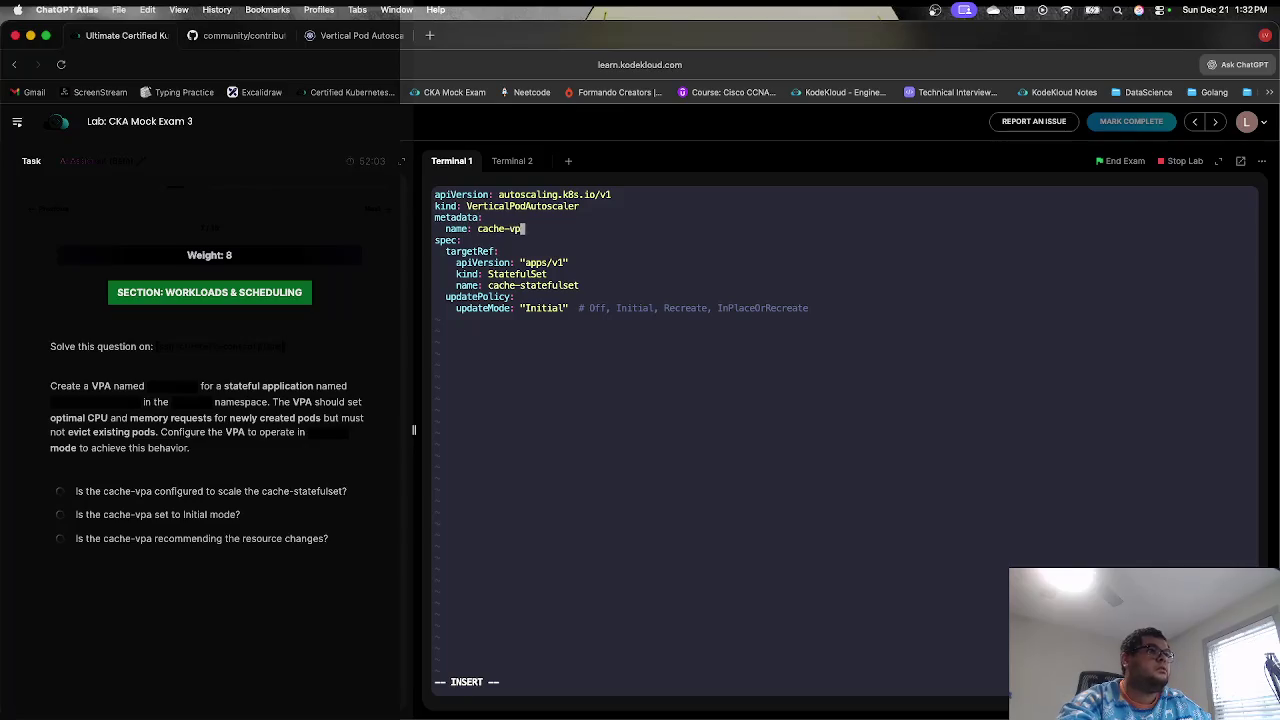
key("Return")
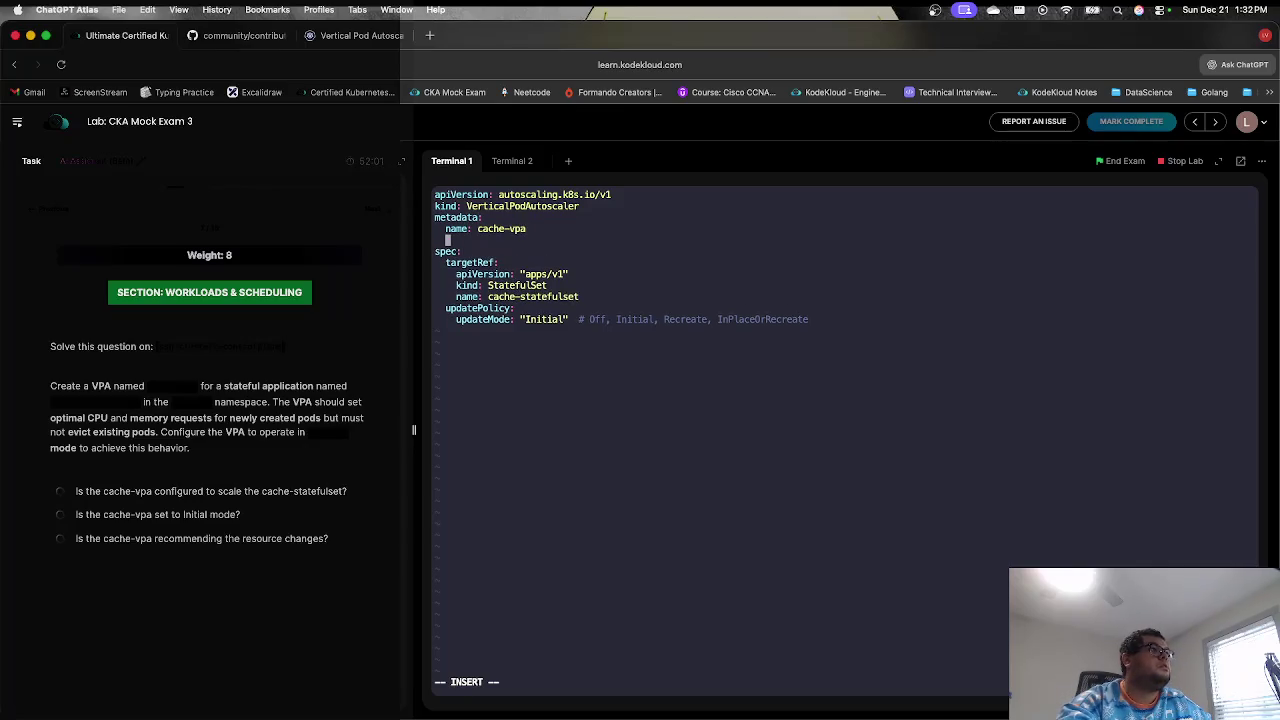
type("namespace: ")
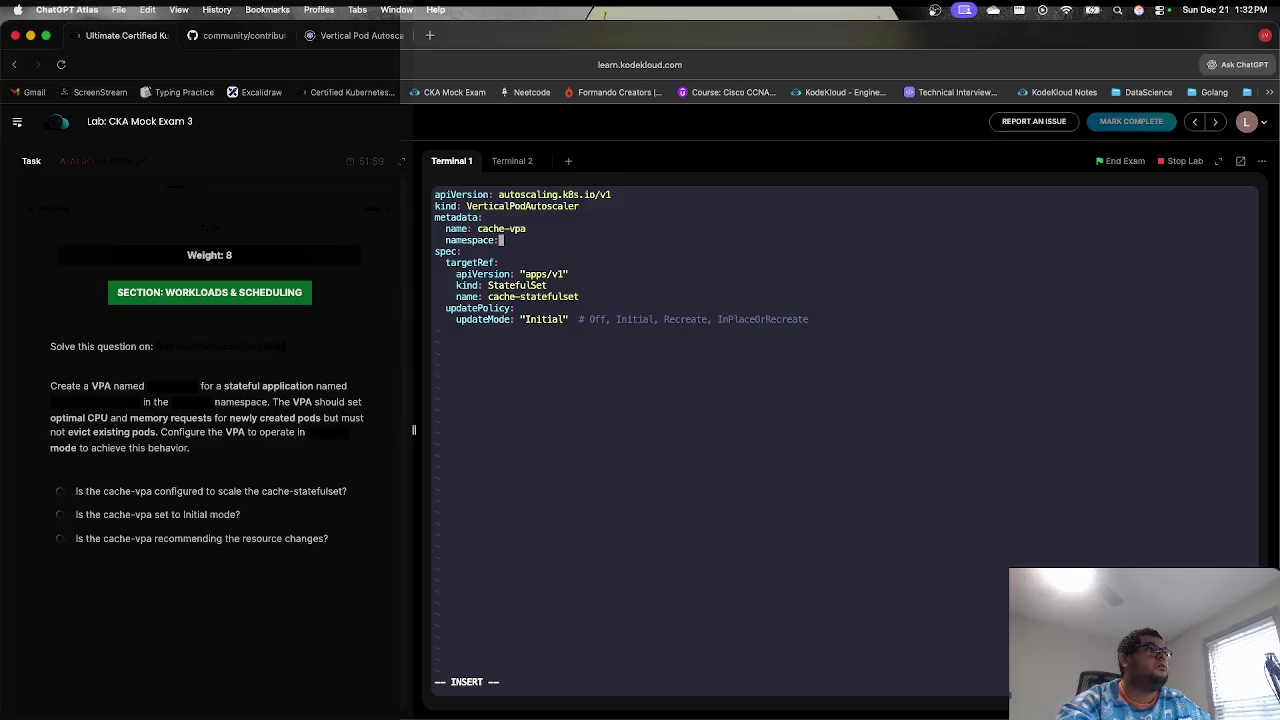
type("cachi")
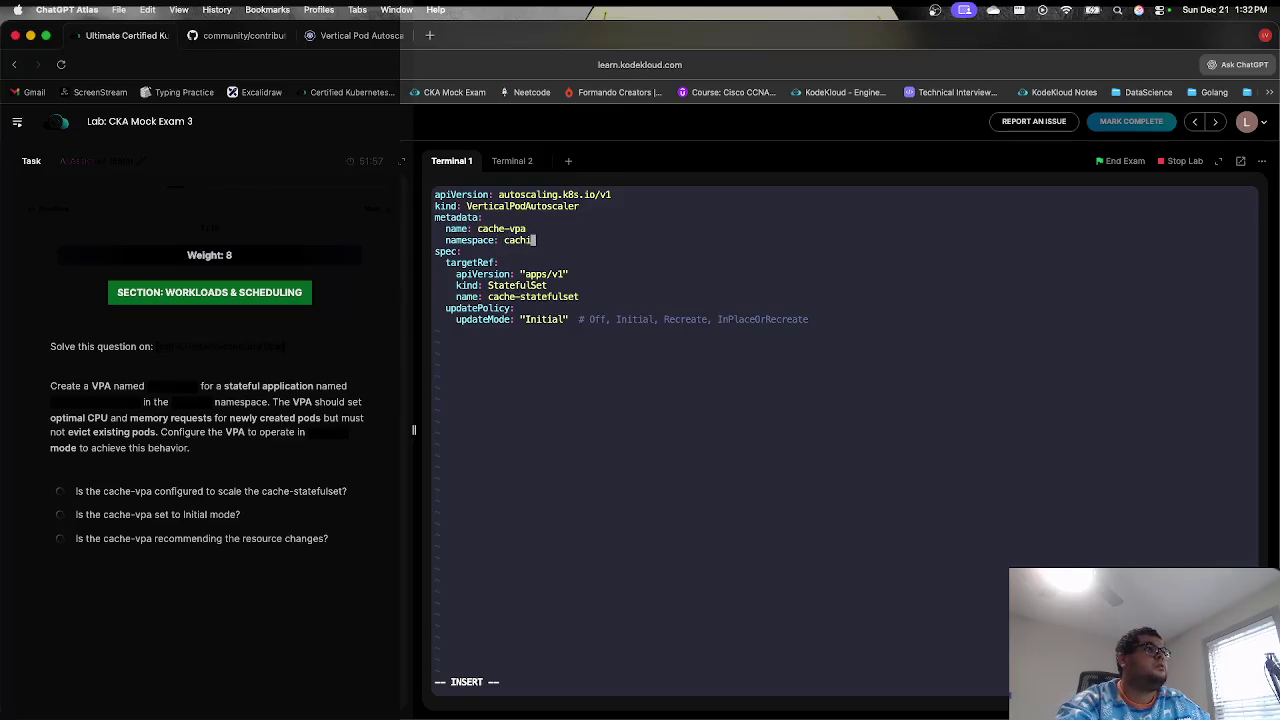
type("ng")
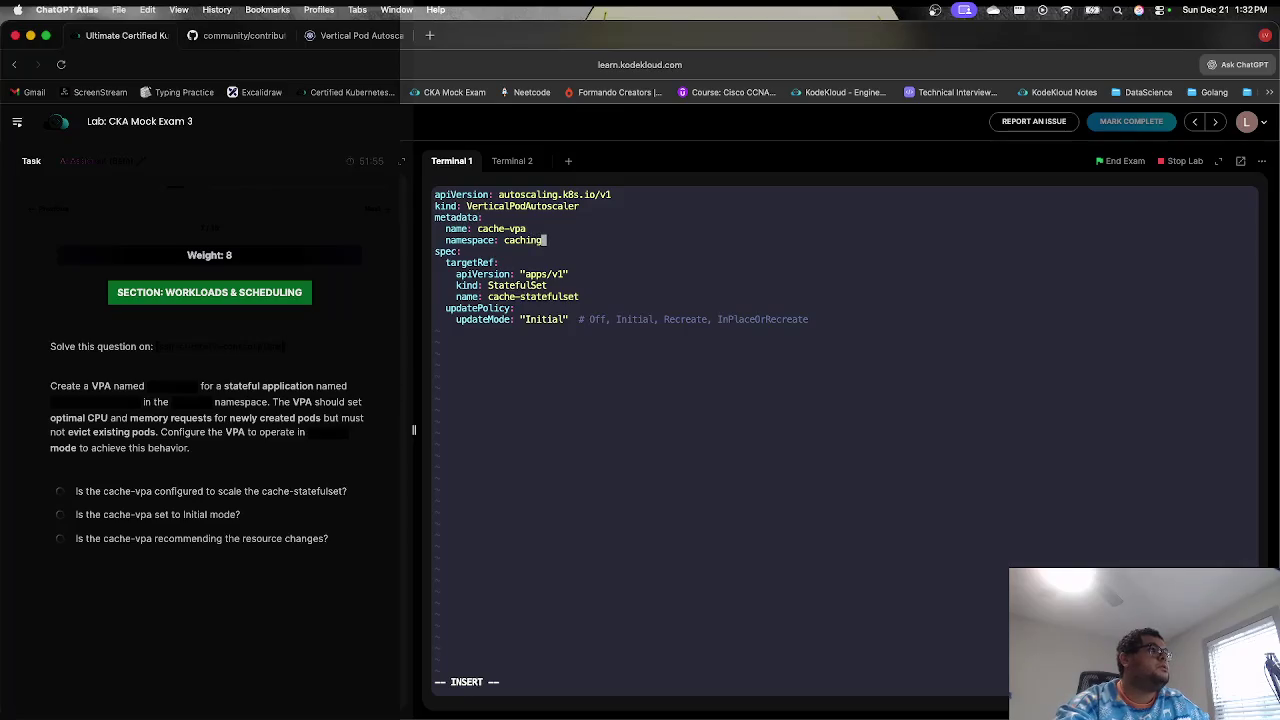